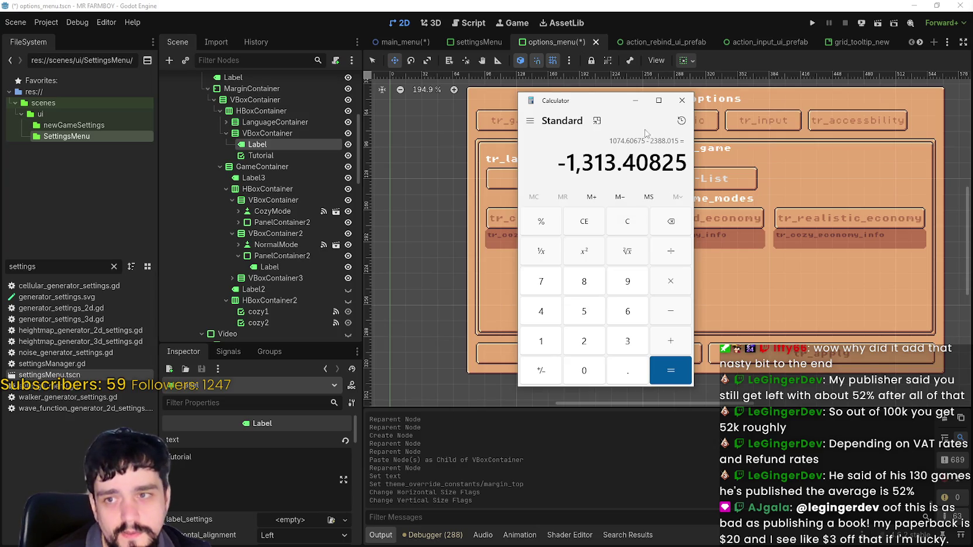
- Recall the 34,114.5 result from the 35910 − 1795.5 history entry
click(681, 120)
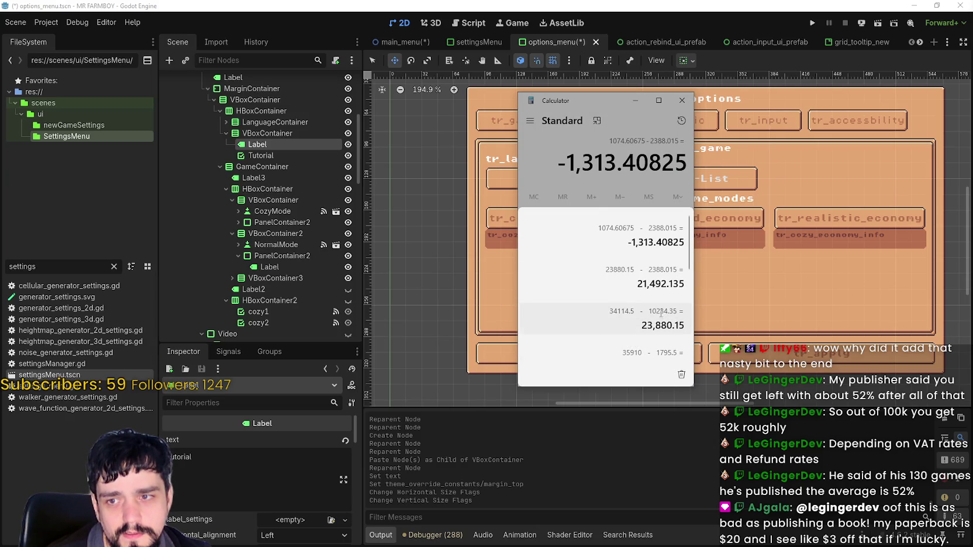
scroll(660, 313, down, 3)
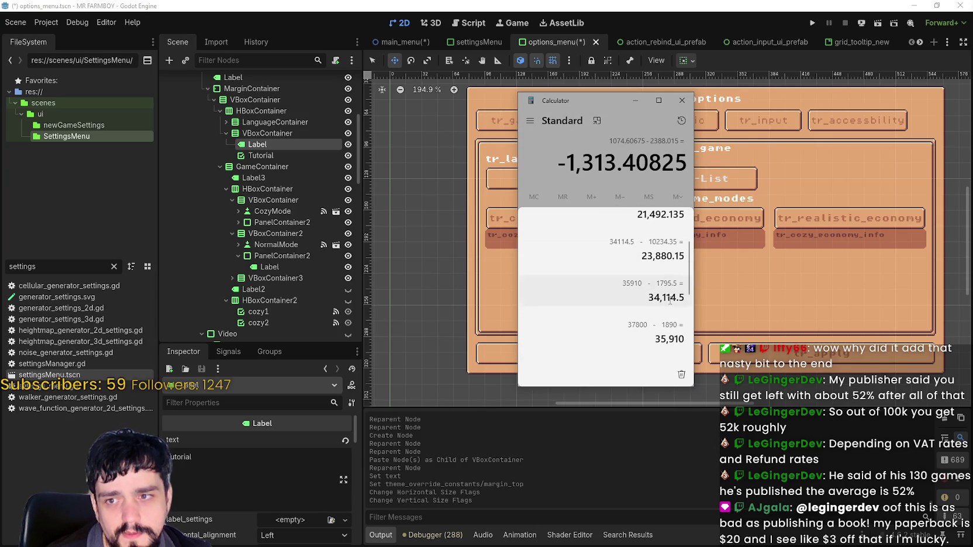
scroll(666, 288, up, 3)
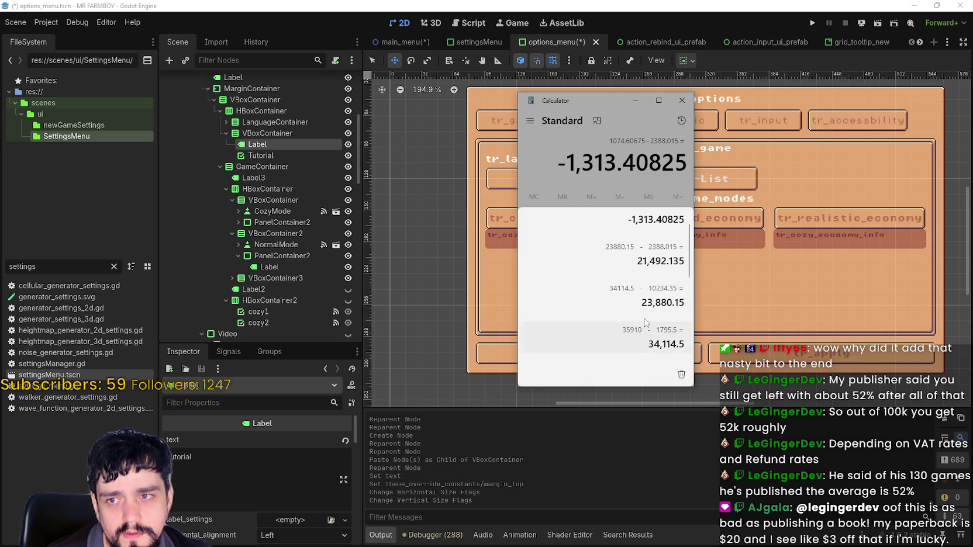
scroll(648, 329, down, 1)
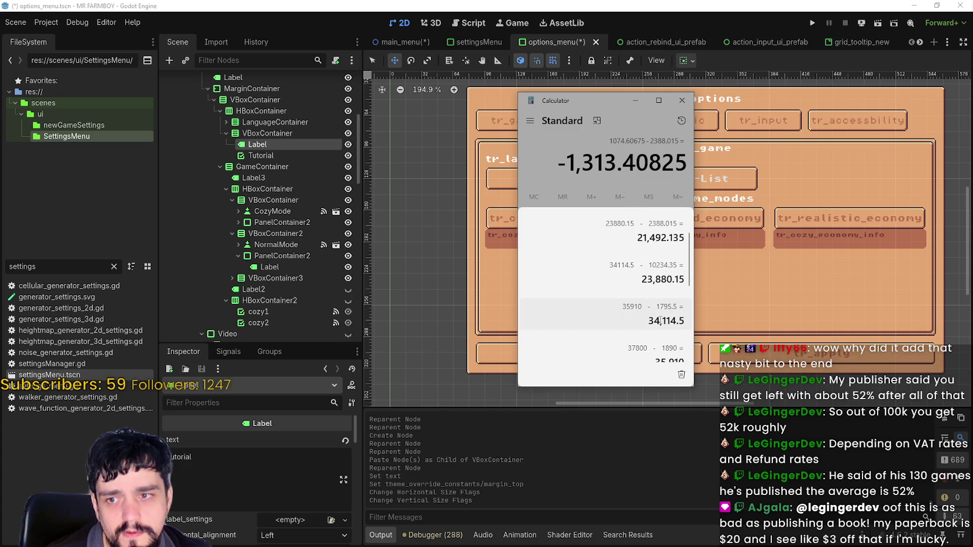
double_click(648, 306)
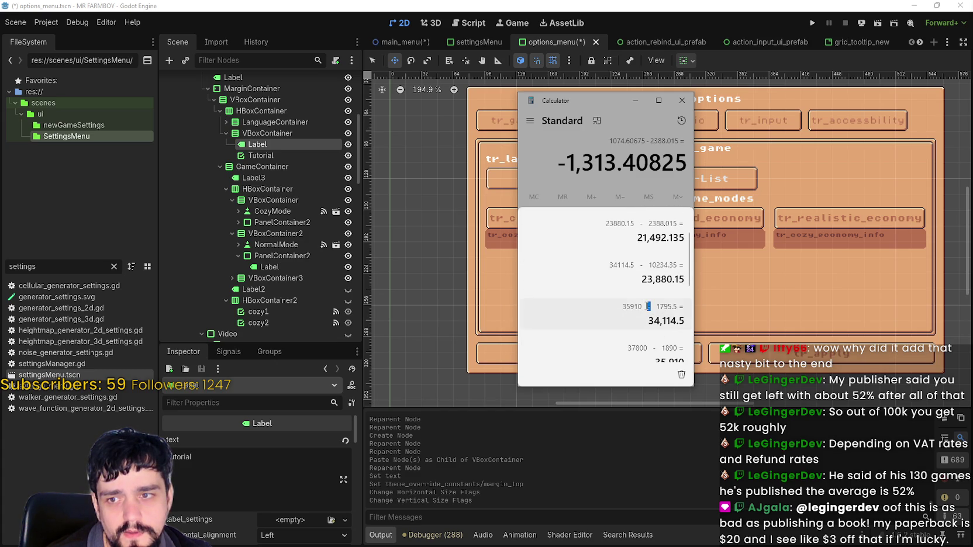
double_click(676, 306)
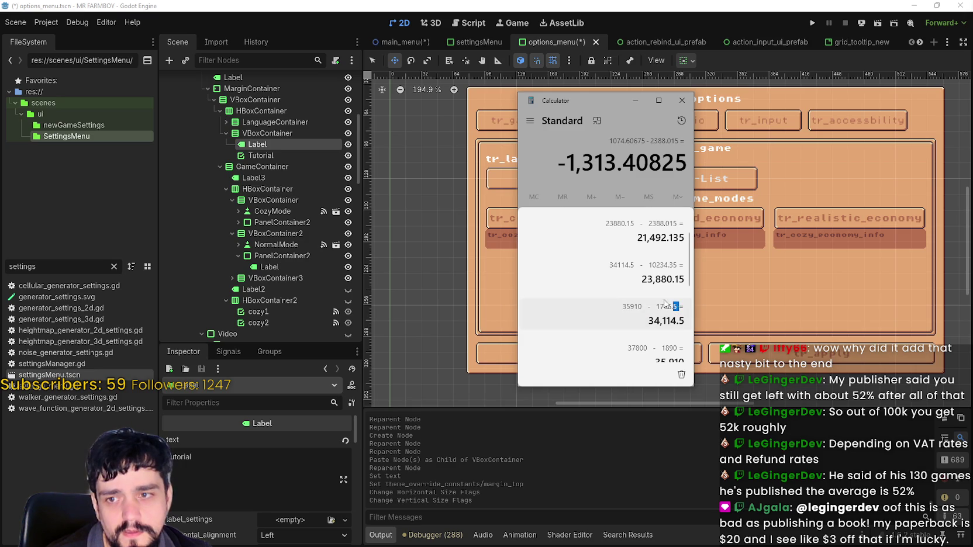
click(616, 308)
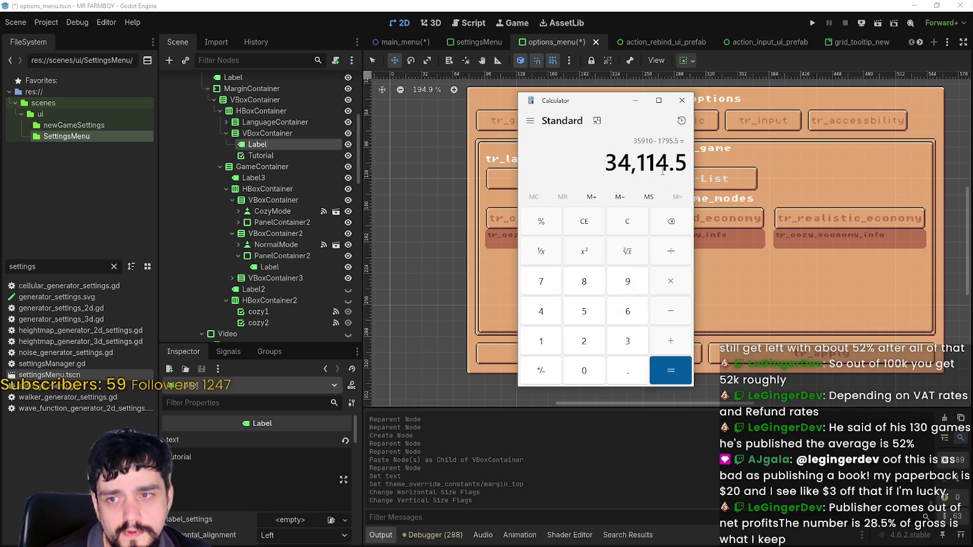
- Subtract 30% from 34,114.5, giving 23,880.15
key(minus)
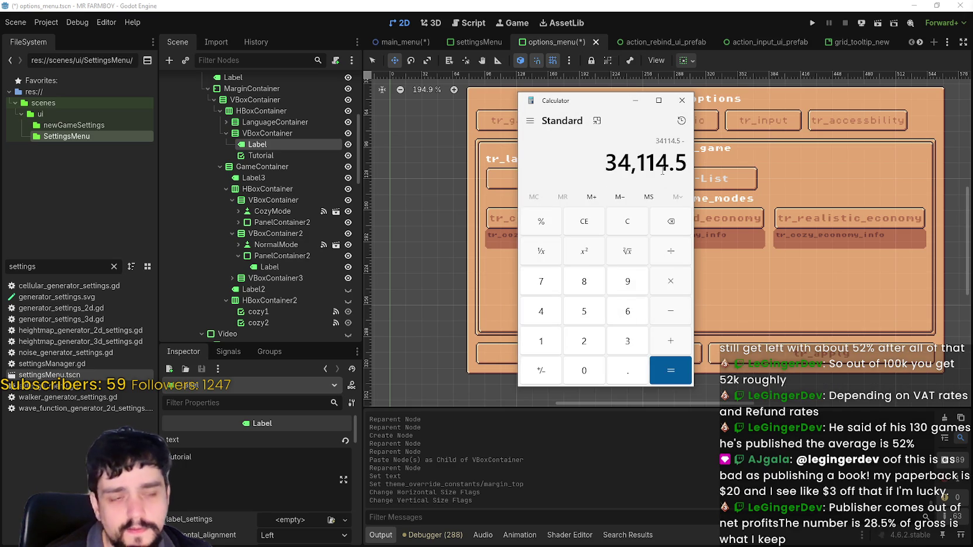
text(30)
key(percent)
key(ctrl+h)
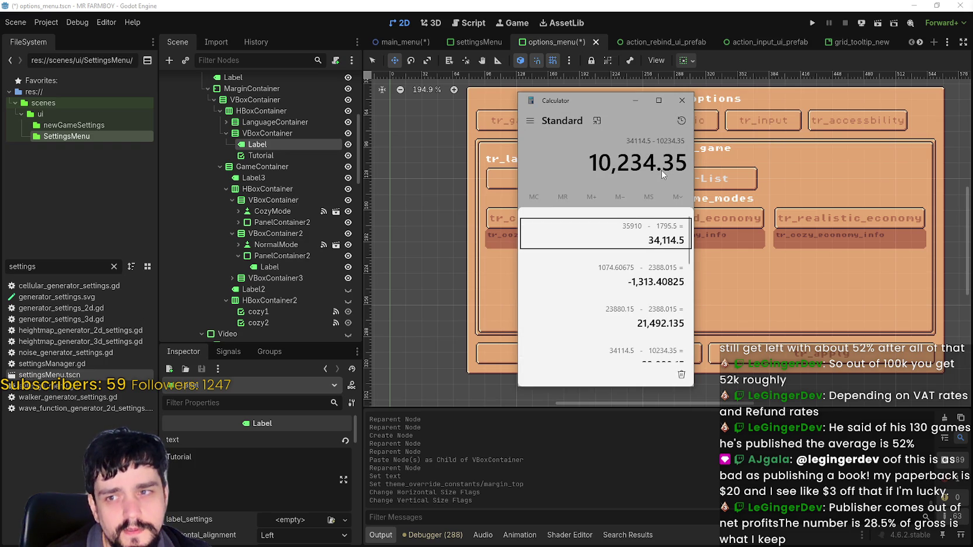
click(575, 157)
key(Return)
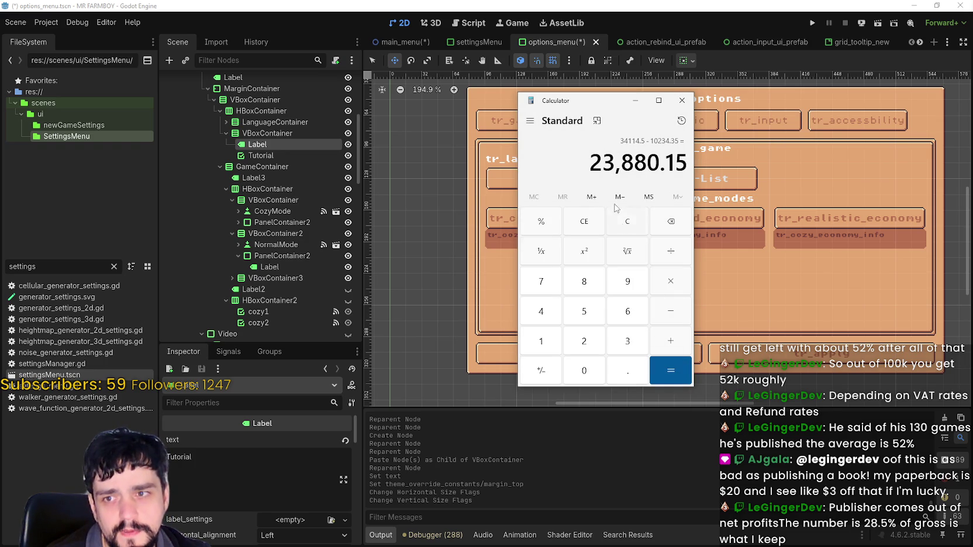
- Subtract 10% from 23,880.15, giving 21,492.135
key(minus)
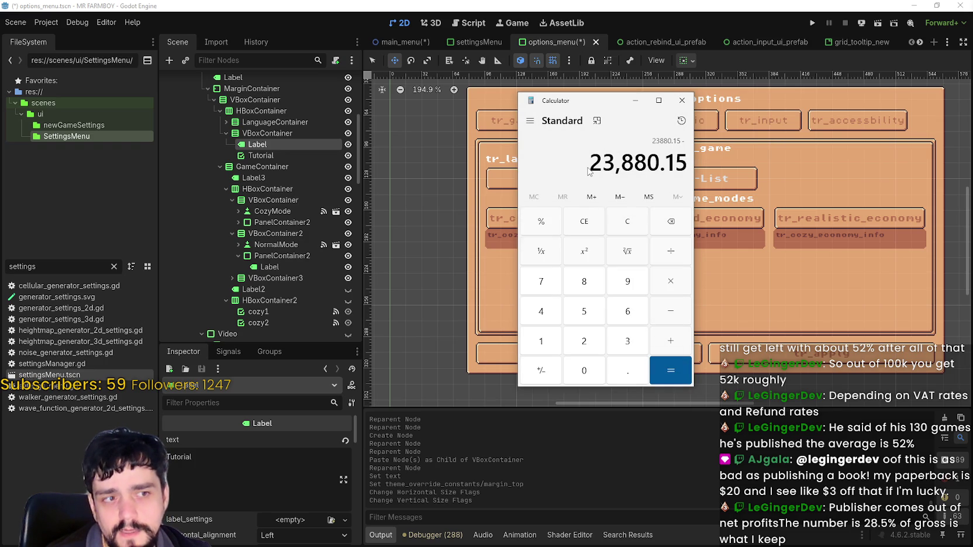
text(10)
key(percent)
key(Return)
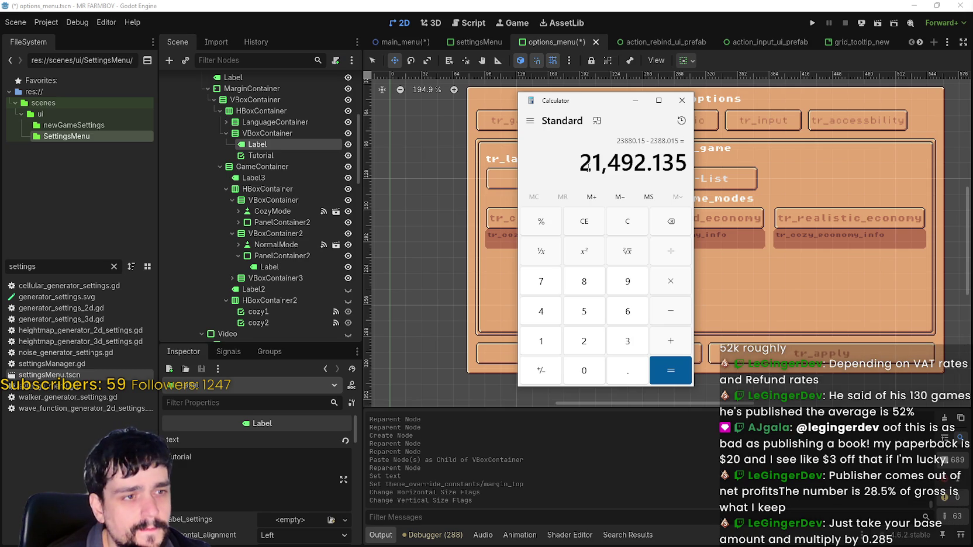
- Subtract 5%, reaching 20,417.52825, and move the calculator window further right
key(minus)
text(5)
key(percent)
key(Return)
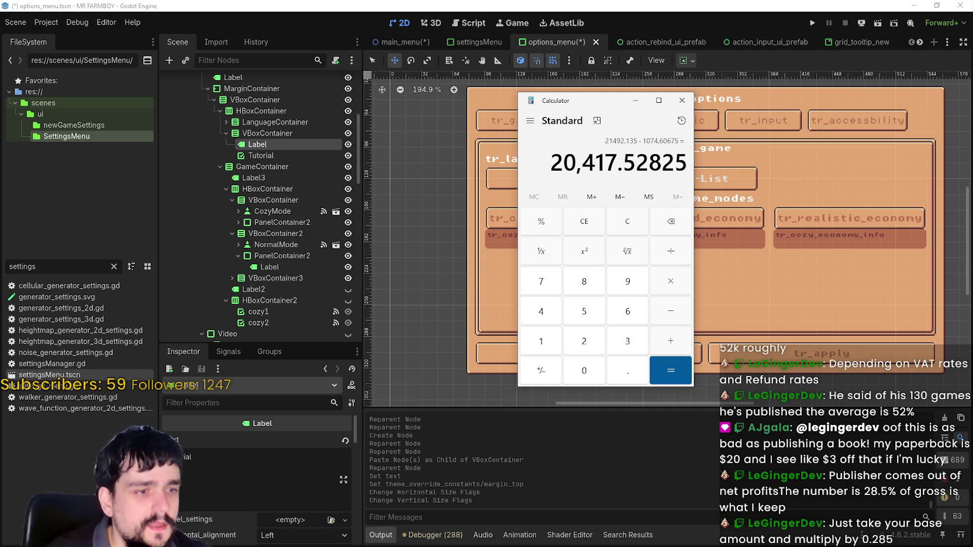
drag(614, 100, 686, 99)
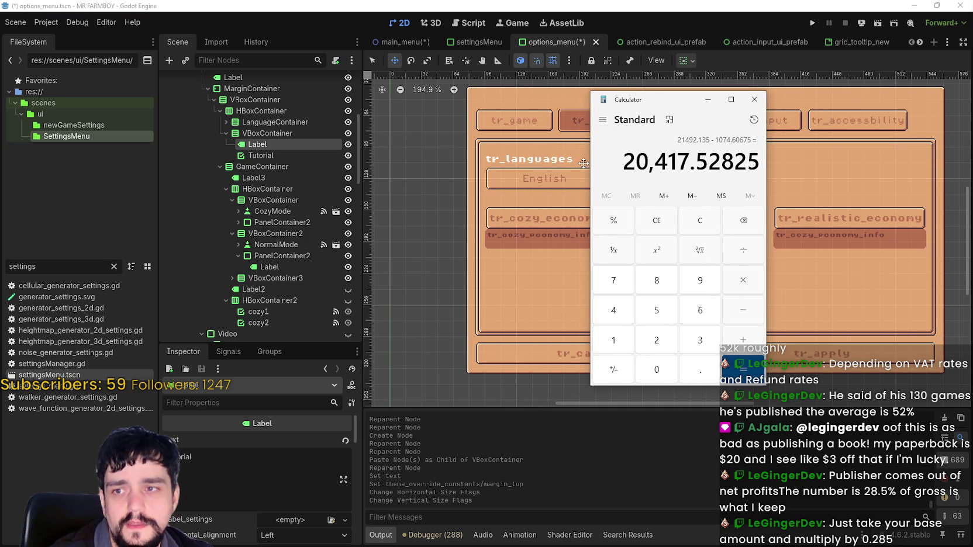
- Widen the calculator window and select the 20,417.52825 result
drag(590, 163, 515, 164)
drag(669, 160, 621, 162)
double_click(650, 162)
click(643, 162)
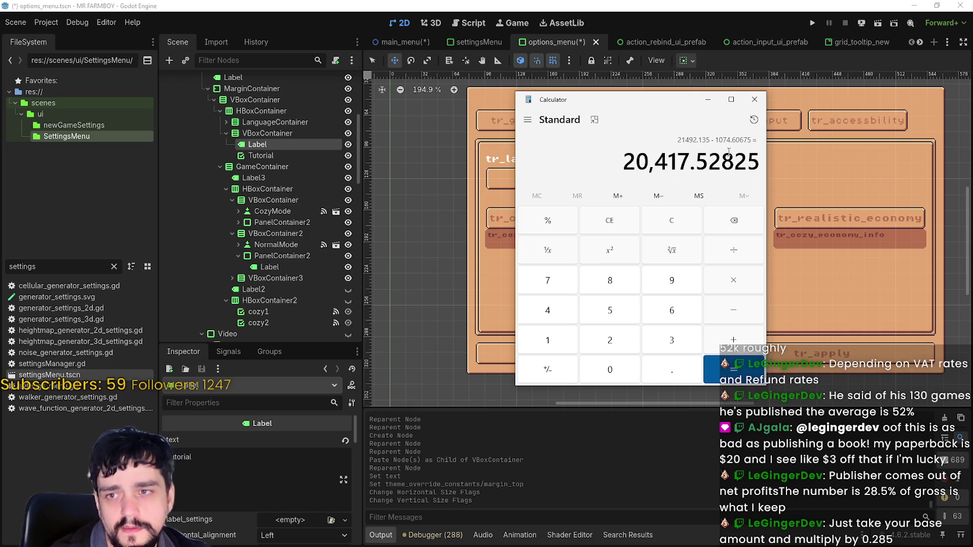
- Review past calculations in History, then close History and the calculator
click(753, 121)
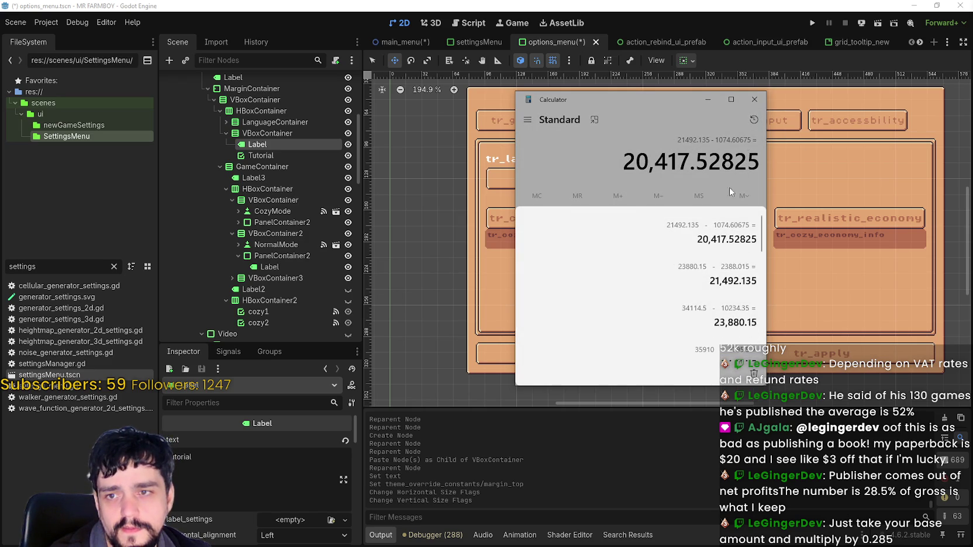
scroll(702, 305, down, 3)
scroll(701, 305, down, 5)
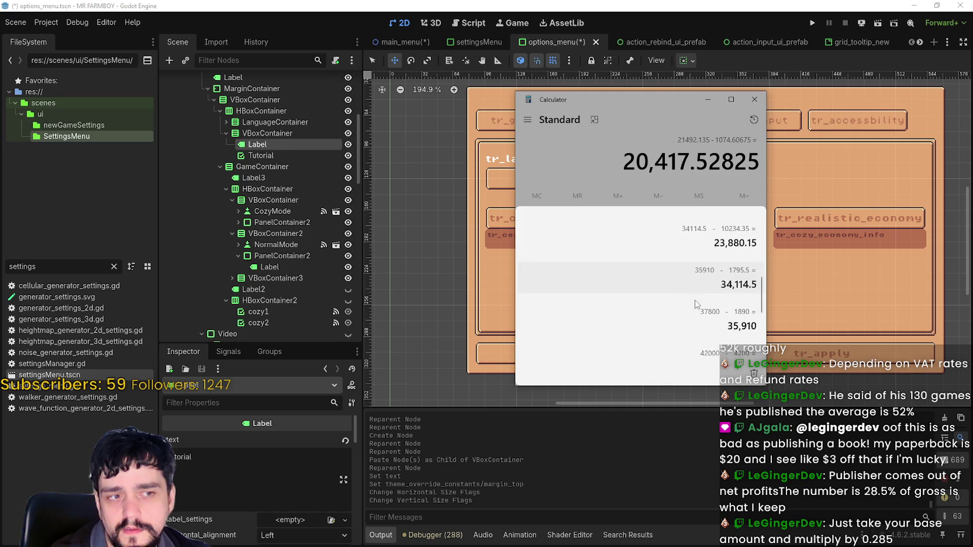
scroll(694, 301, up, 8)
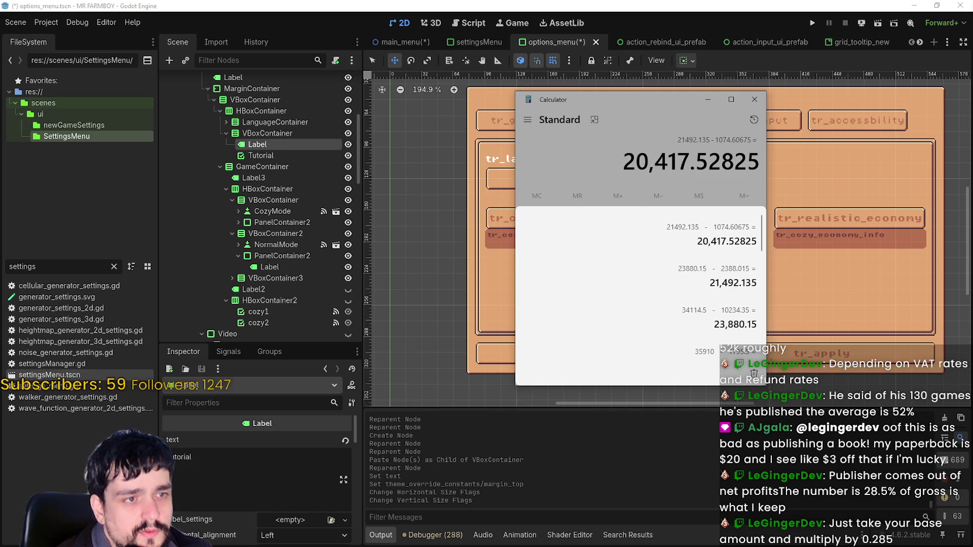
click(755, 115)
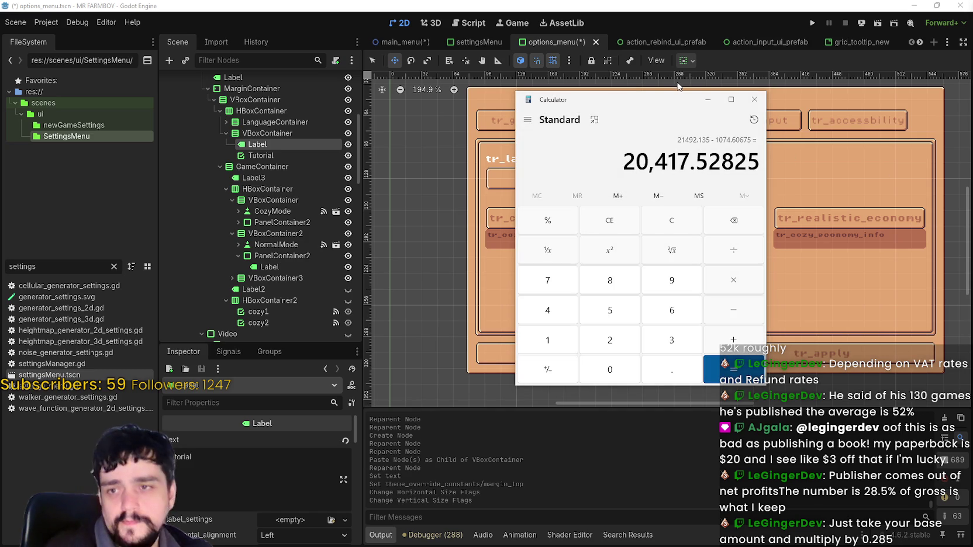
click(754, 99)
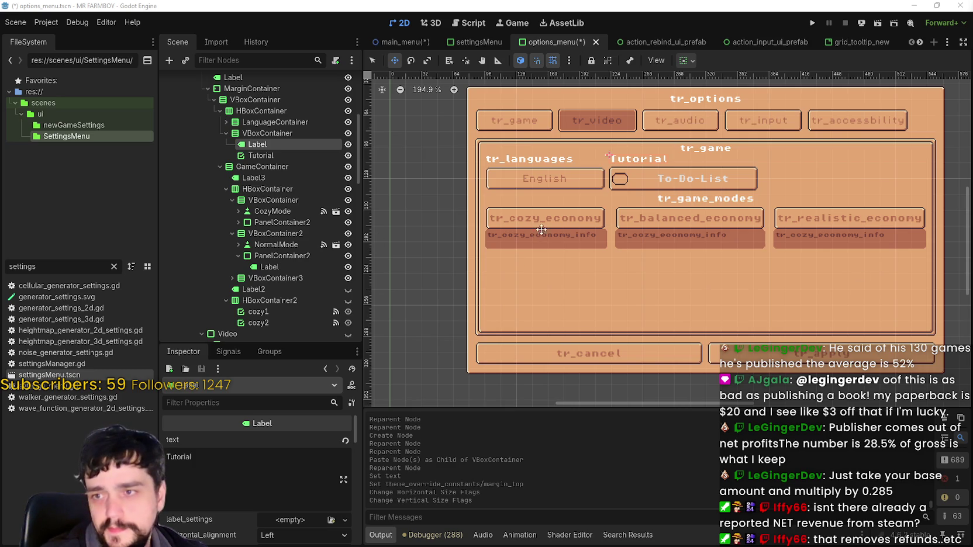
- Scroll the Scene dock to the Video branch and switch the canvas to Select Mode
scroll(542, 234, up, 3)
scroll(427, 272, down, 1)
scroll(266, 305, down, 5)
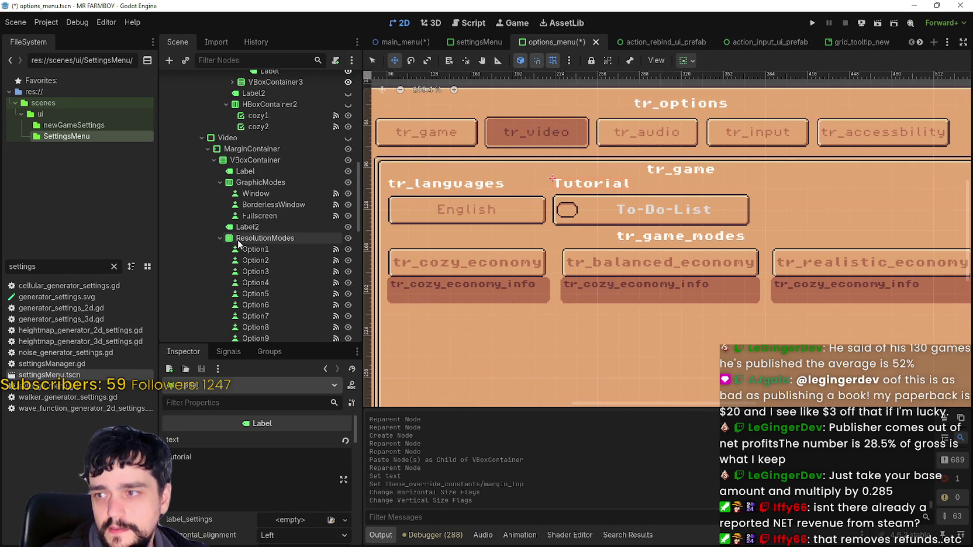
click(373, 60)
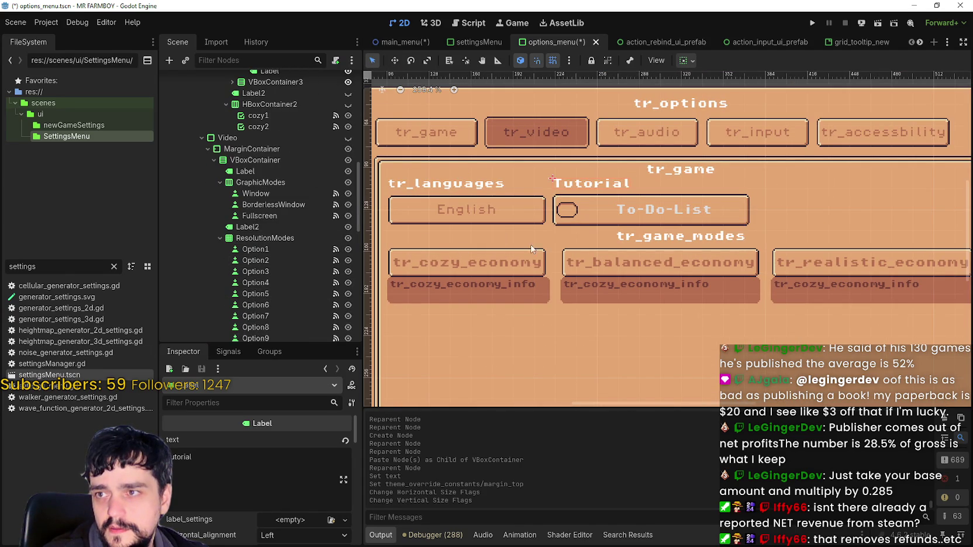
click(516, 263)
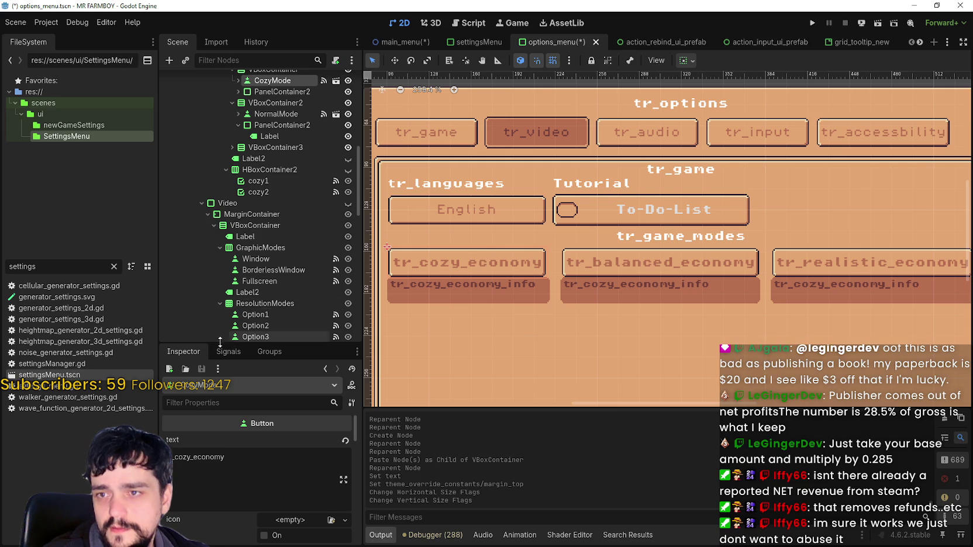
scroll(226, 473, down, 5)
scroll(242, 486, down, 5)
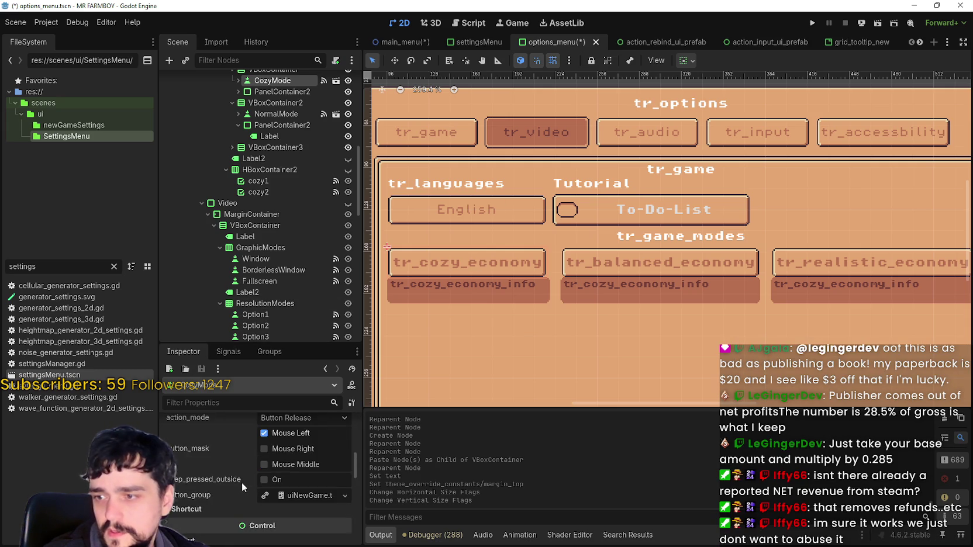
scroll(240, 479, down, 4)
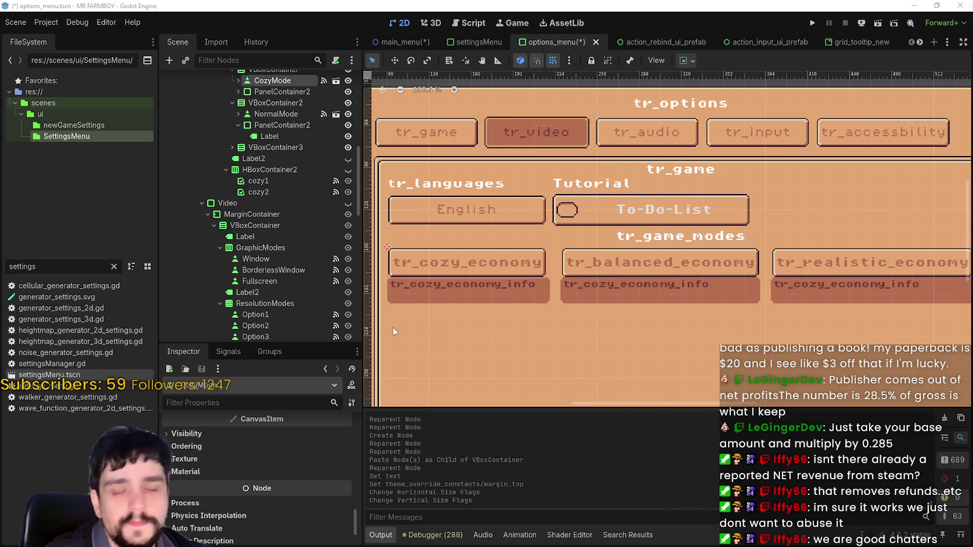
scroll(444, 228, down, 2)
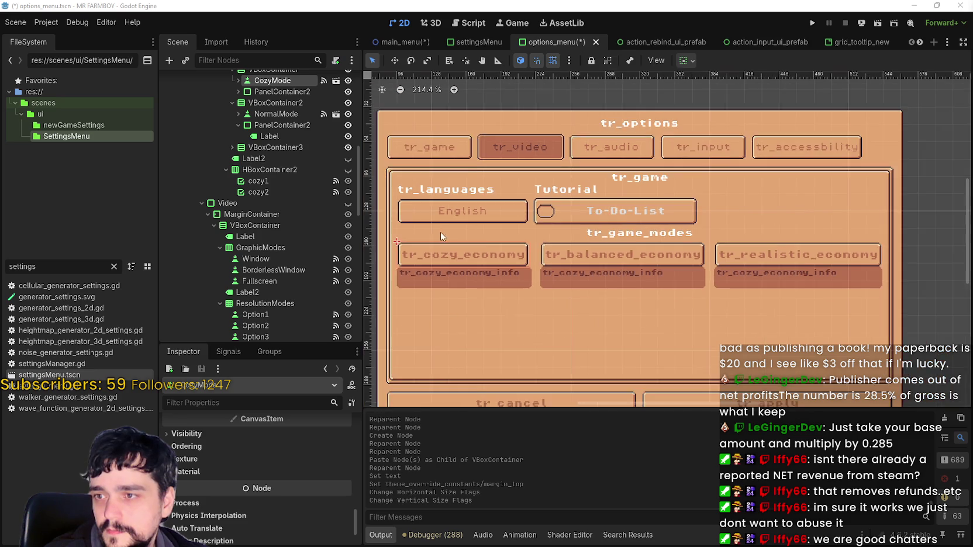
scroll(707, 256, up, 3)
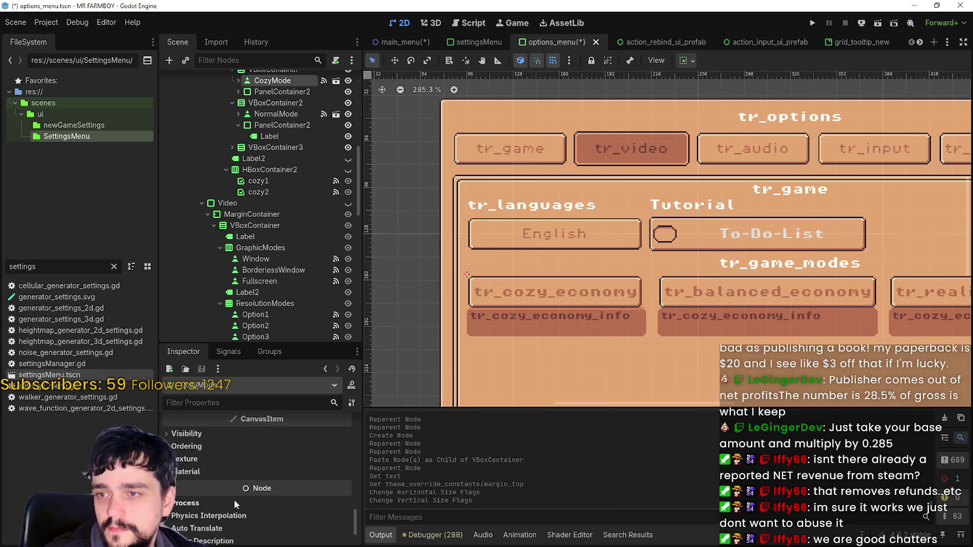
scroll(240, 494, up, 6)
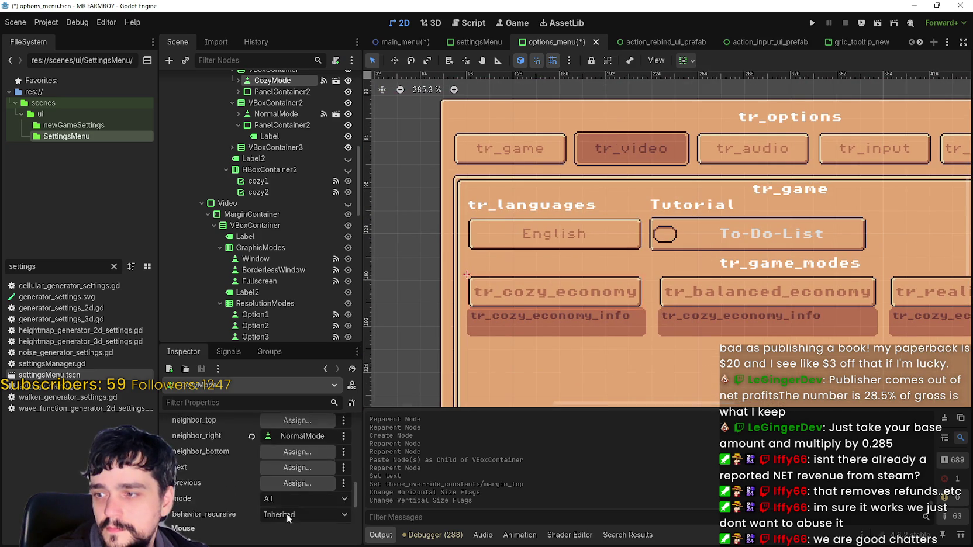
scroll(286, 514, up, 5)
- Select the To-Do-List button and revert its custom_minimum_size from 150 to 0
scroll(285, 527, up, 5)
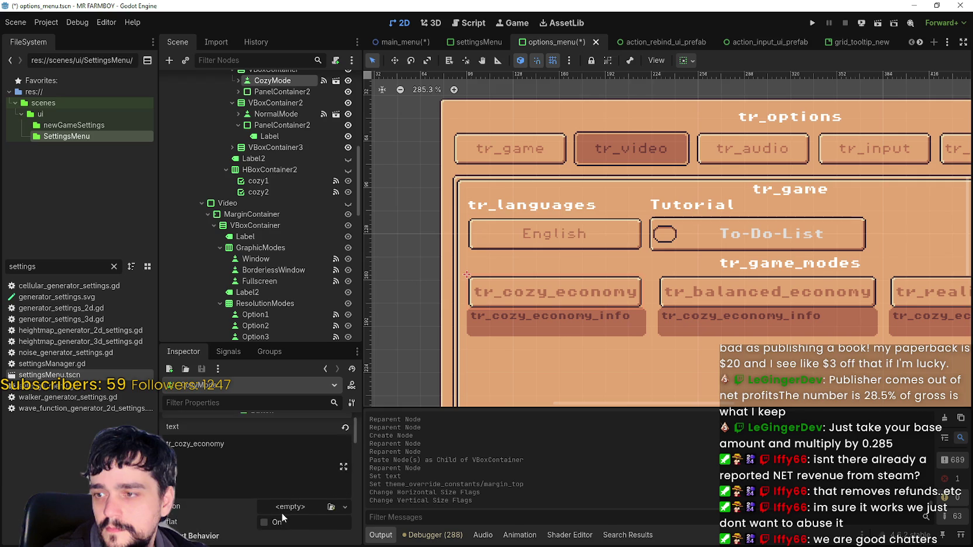
scroll(283, 517, up, 1)
drag(748, 236, 687, 244)
click(688, 244)
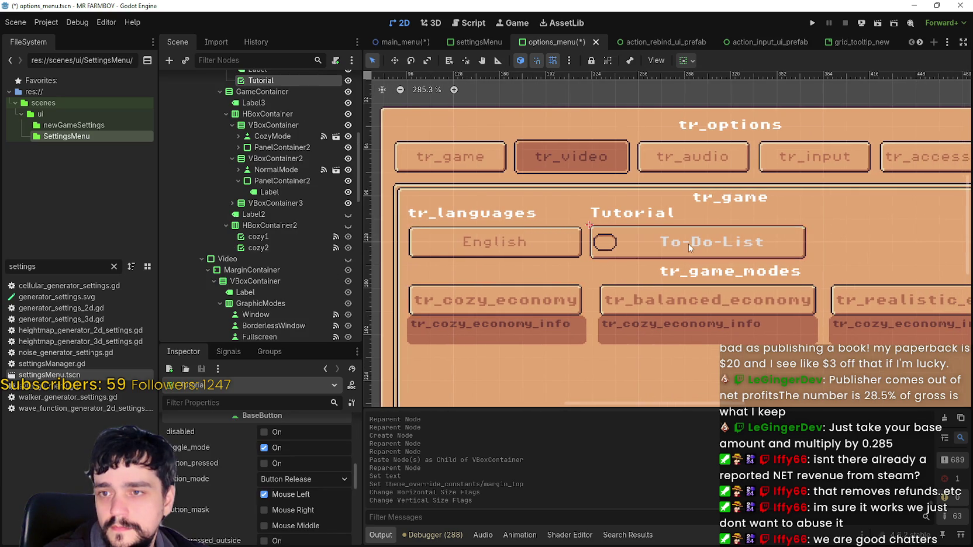
scroll(240, 502, down, 3)
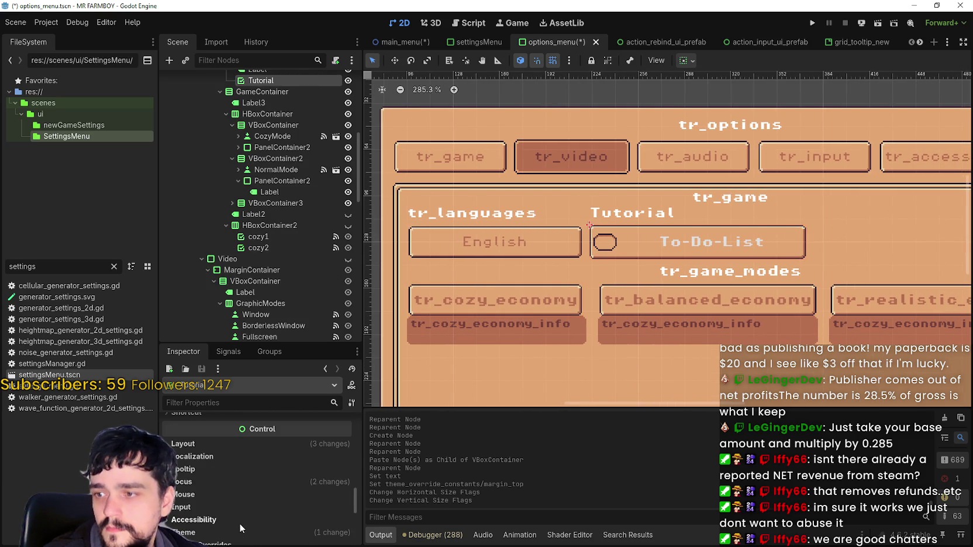
click(218, 442)
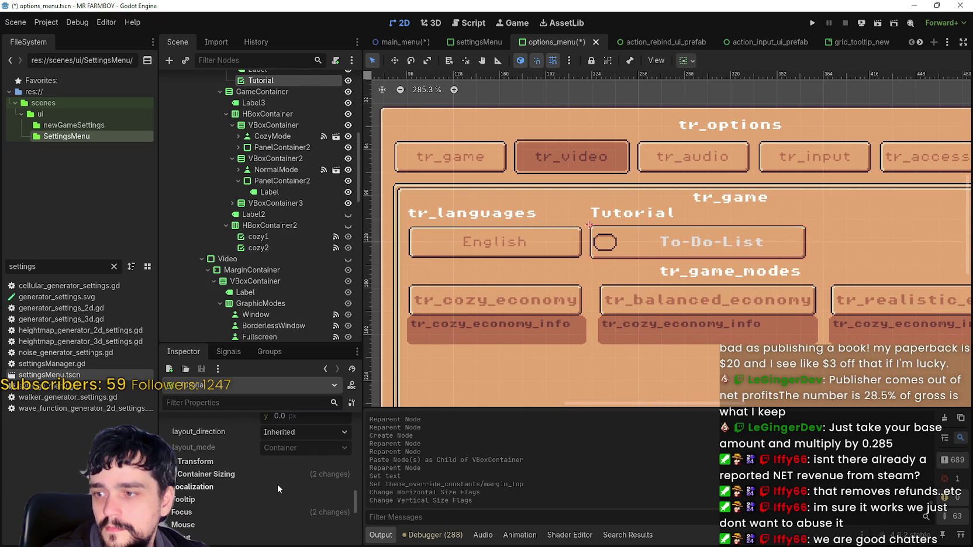
scroll(242, 429, up, 2)
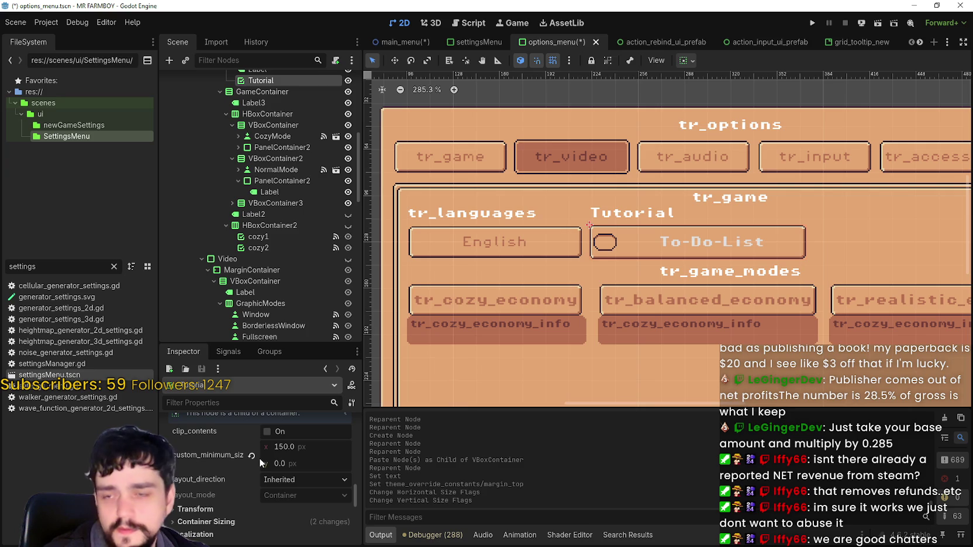
click(253, 455)
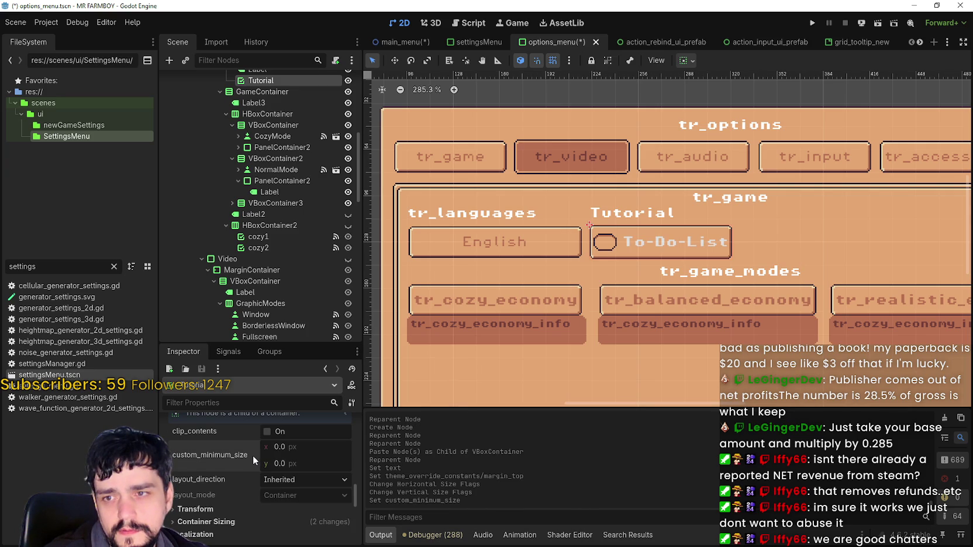
- Select the English language button to compare its size
scroll(678, 260, down, 1)
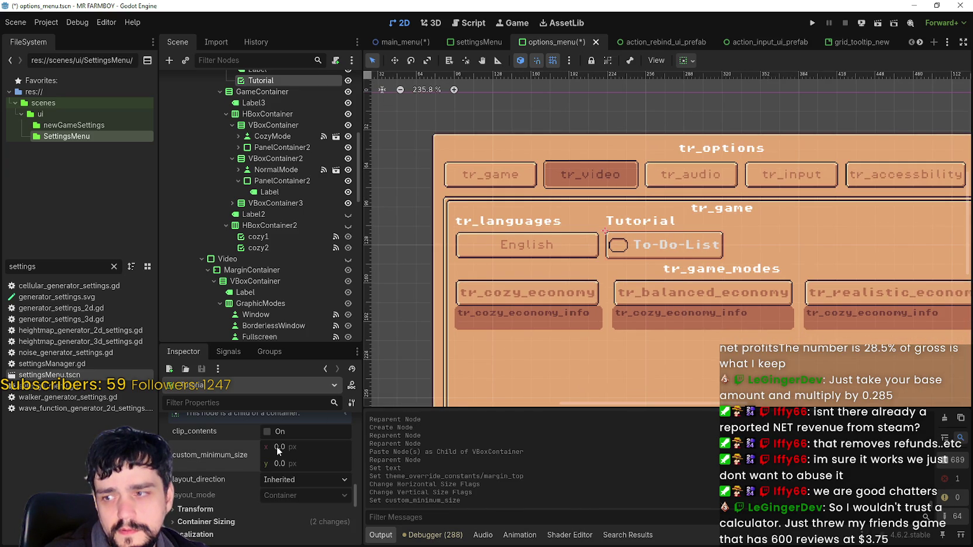
scroll(607, 293, up, 1)
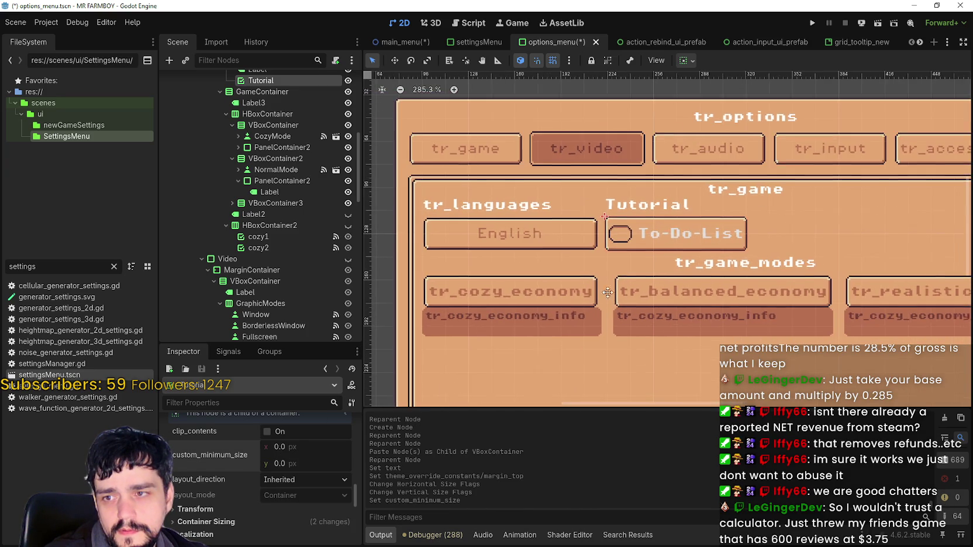
scroll(508, 258, down, 1)
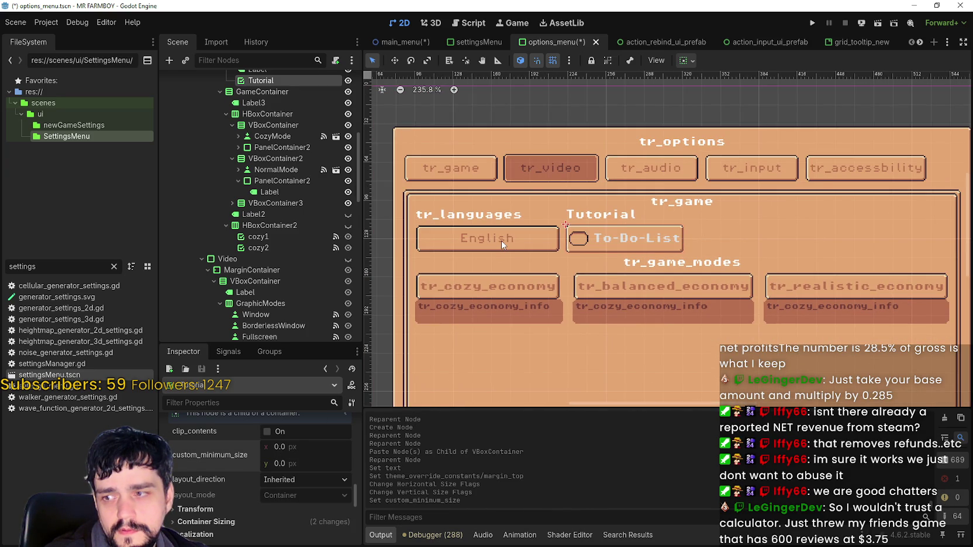
click(501, 241)
- Copy the Language button's 122 minimum width into the To-Do-List button's custom_minimum_size x
scroll(251, 518, down, 5)
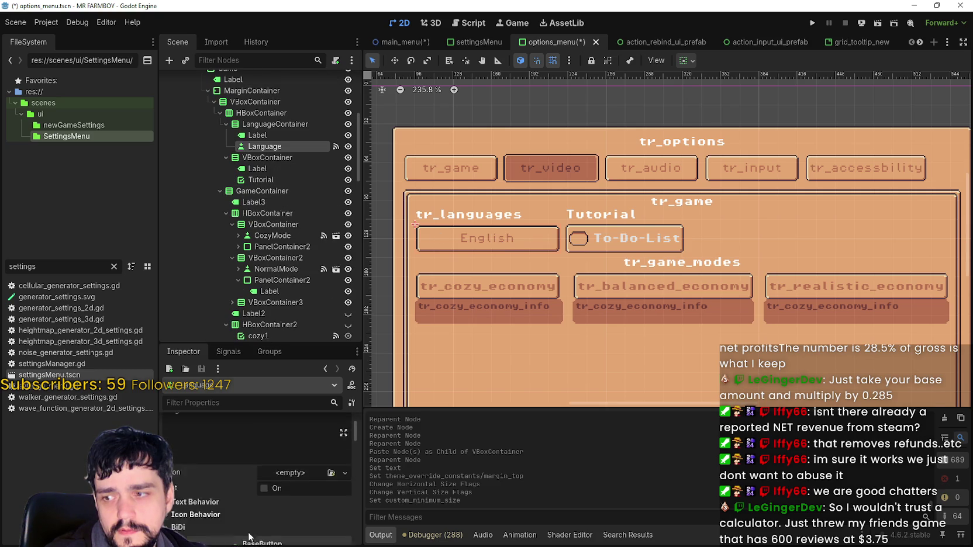
scroll(250, 517, down, 2)
click(305, 449)
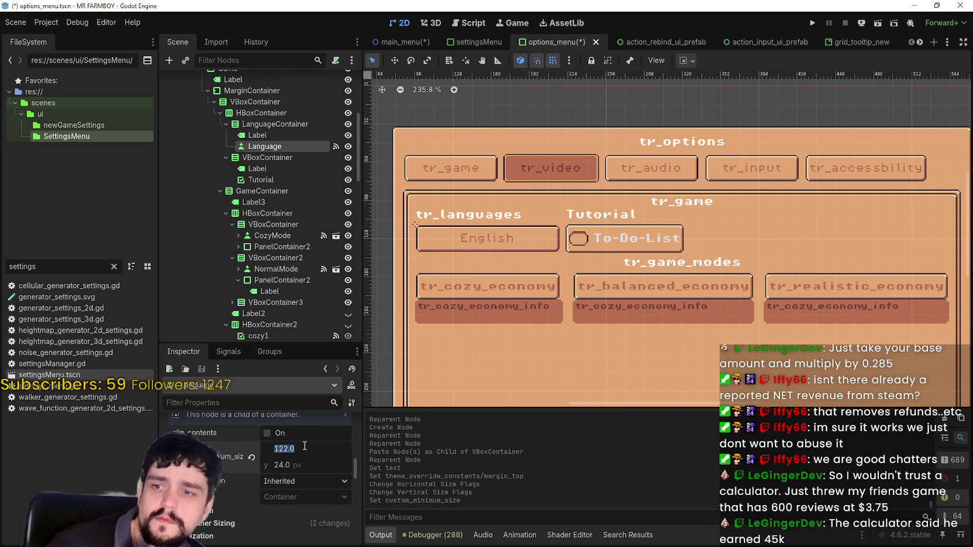
scroll(625, 248, up, 3)
click(626, 247)
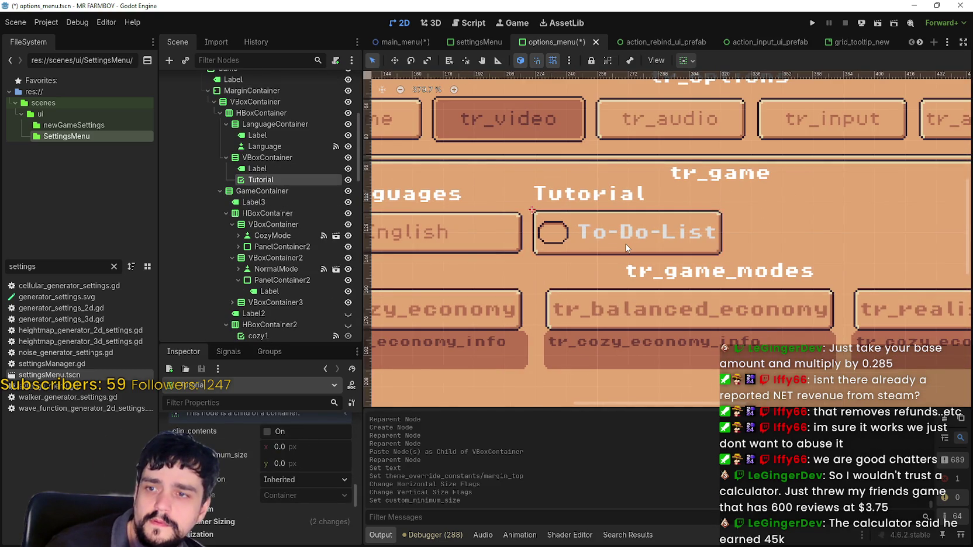
text(122)
key(Return)
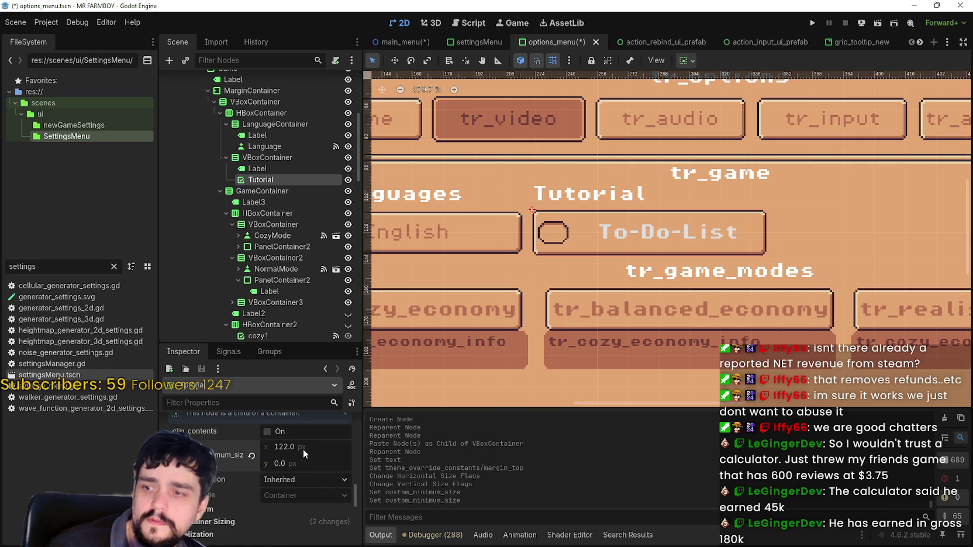
- Set the To-Do-List button's minimum height to 22
click(302, 463)
text(22)
key(Return)
scroll(661, 245, down, 4)
scroll(660, 245, up, 2)
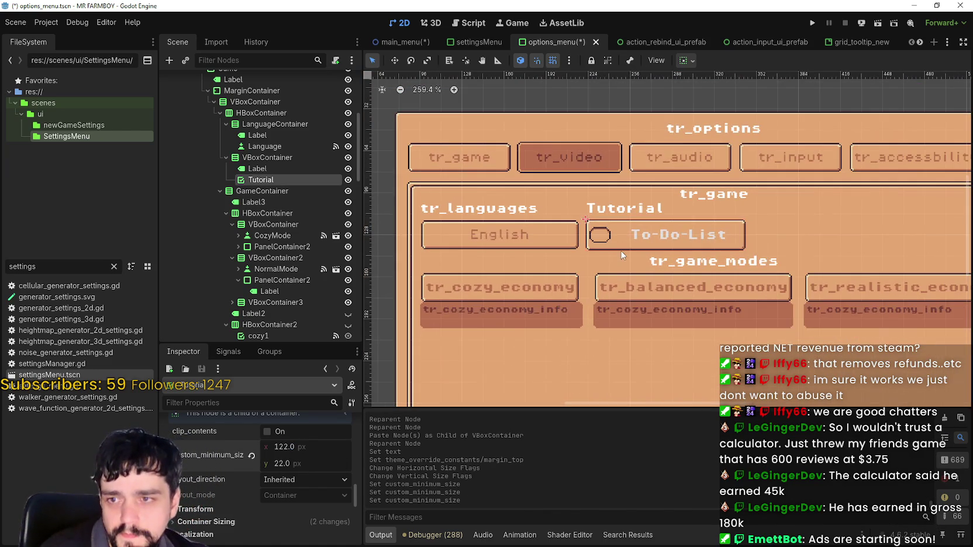
scroll(271, 510, down, 3)
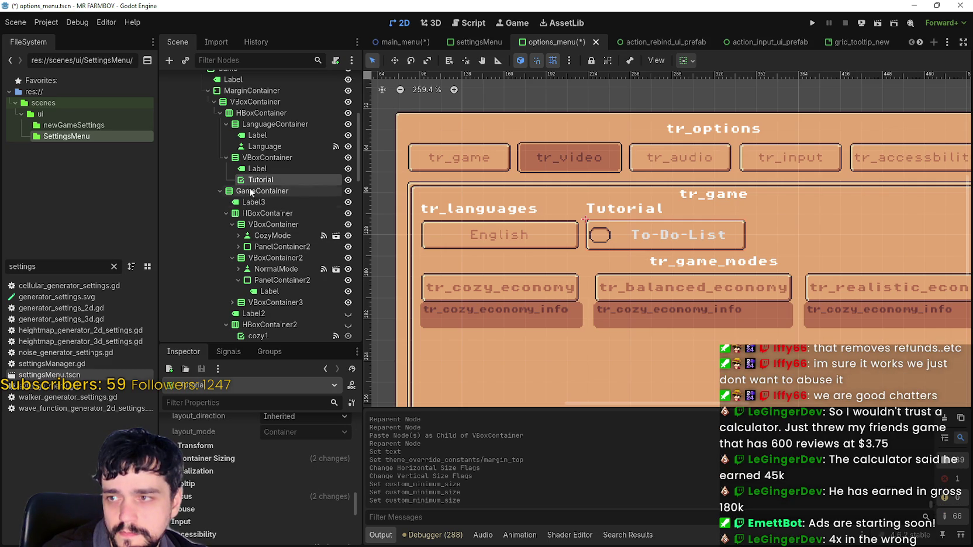
scroll(254, 454, down, 3)
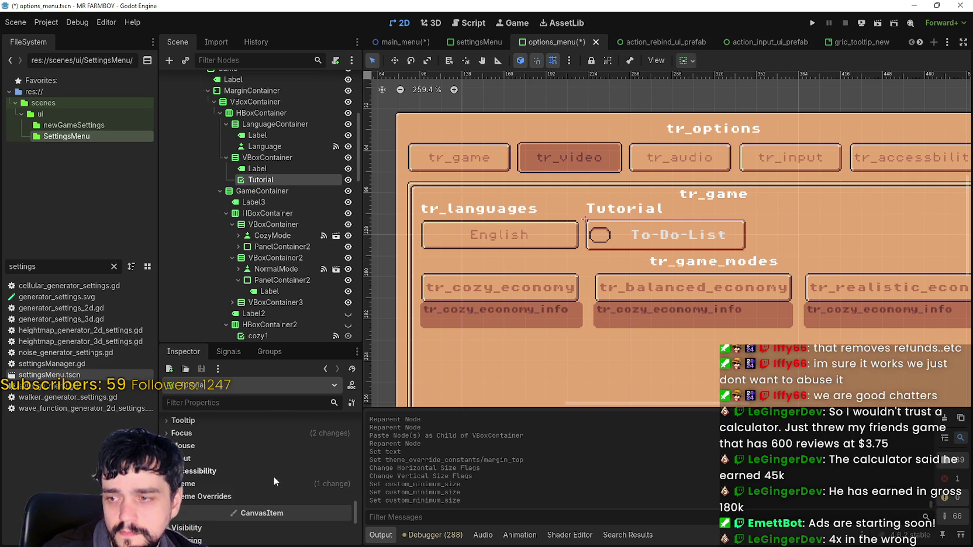
scroll(265, 485, up, 3)
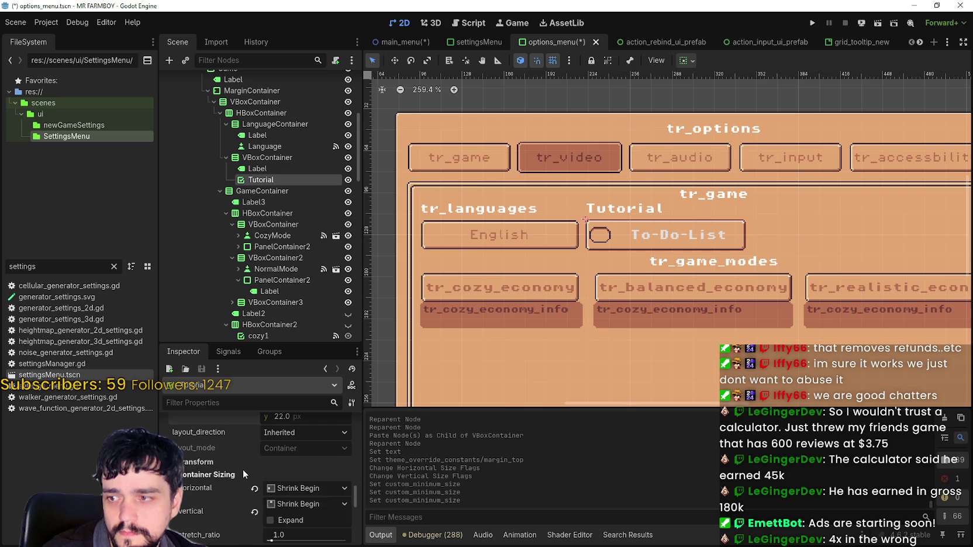
click(232, 511)
scroll(231, 501, down, 3)
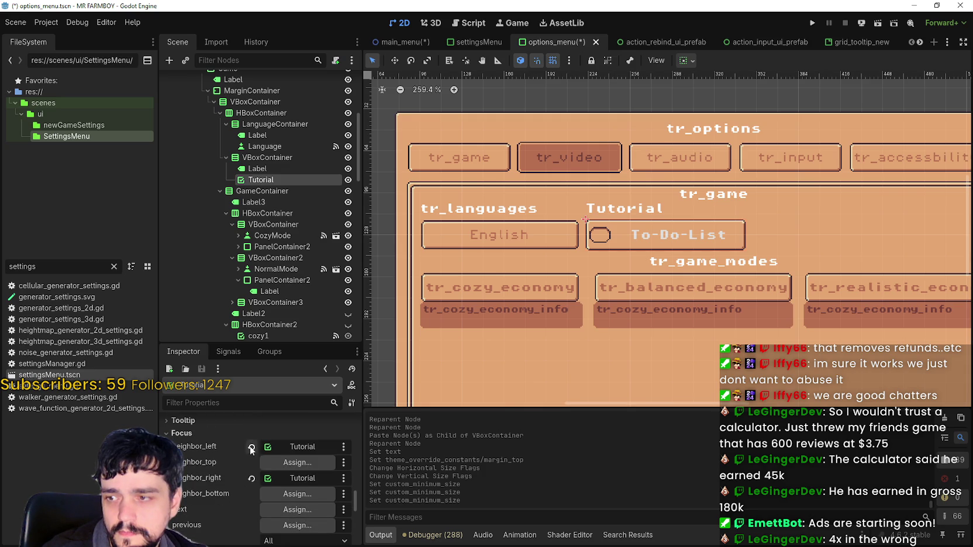
click(250, 447)
click(252, 479)
scroll(242, 490, down, 2)
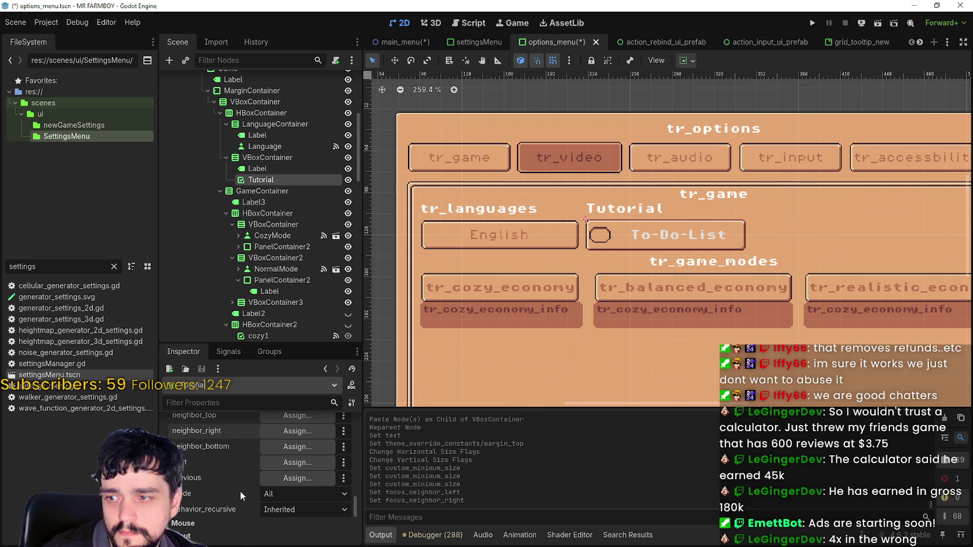
scroll(240, 487, up, 1)
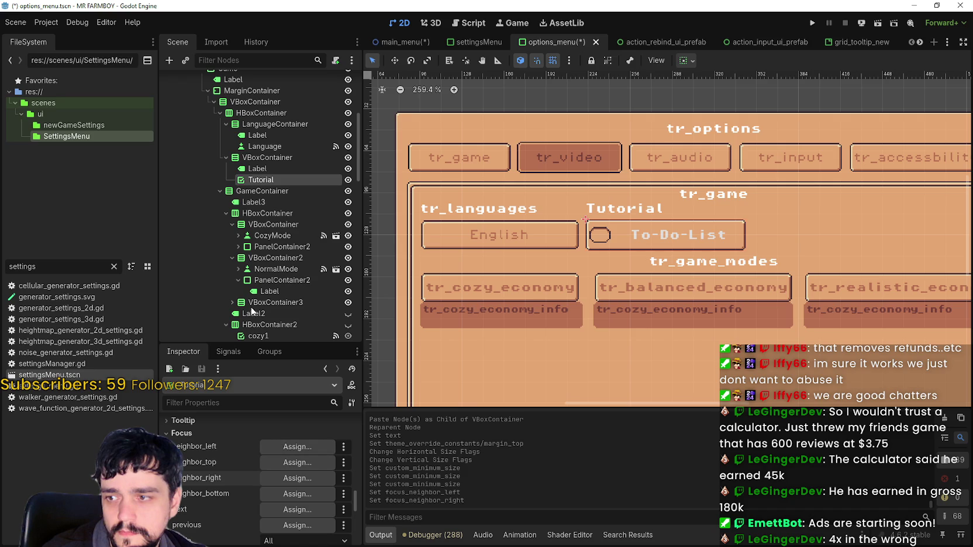
scroll(293, 499, down, 3)
scroll(289, 507, down, 5)
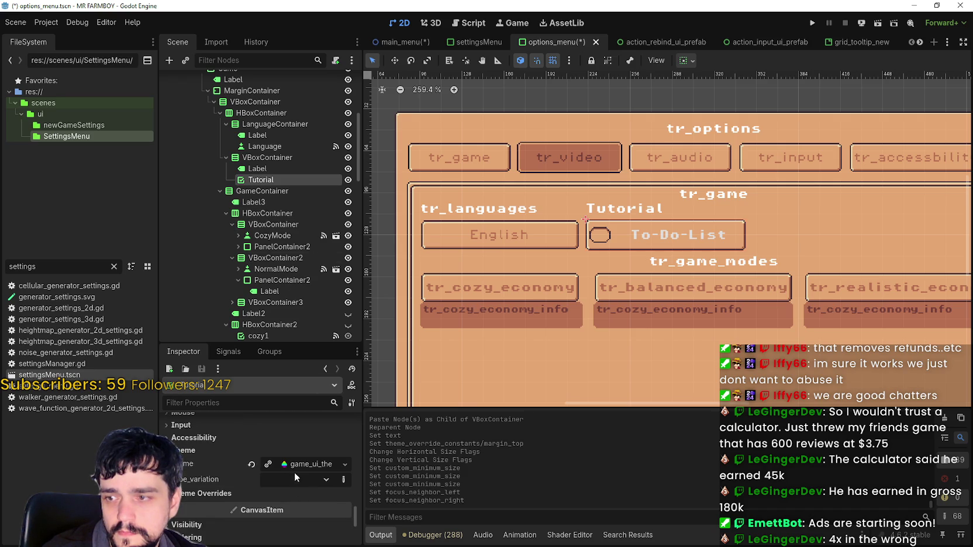
- Enable a font_size theme override of 8 px on the To-Do-List button
click(210, 494)
scroll(210, 491, down, 3)
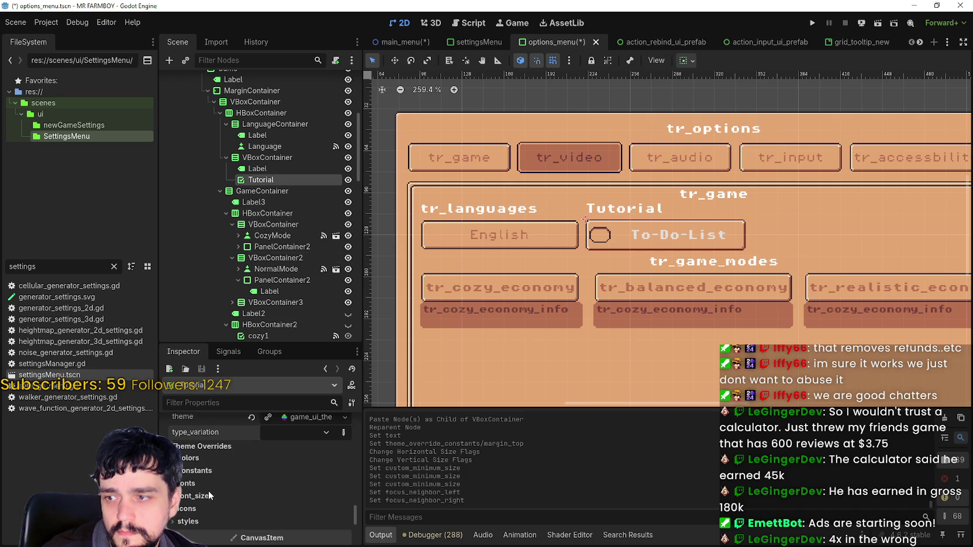
click(212, 481)
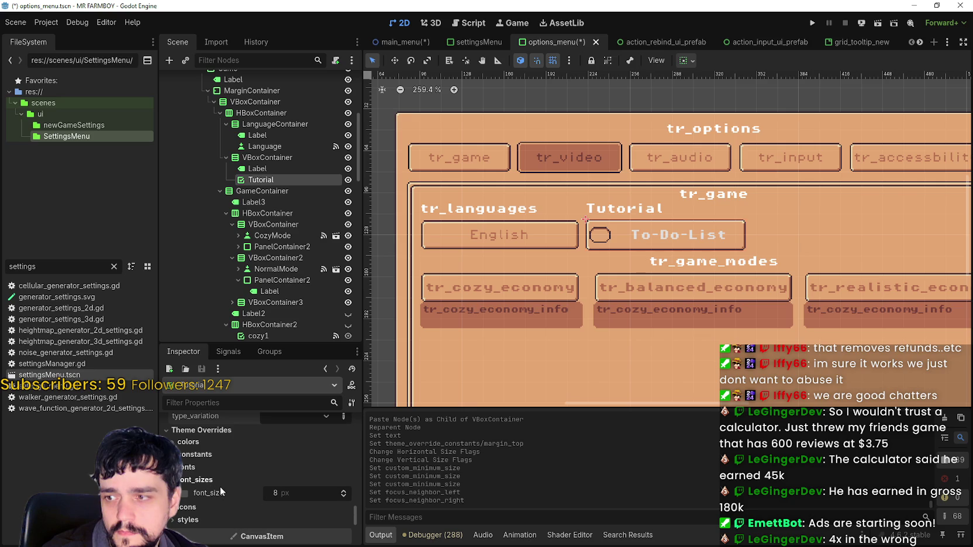
click(344, 495)
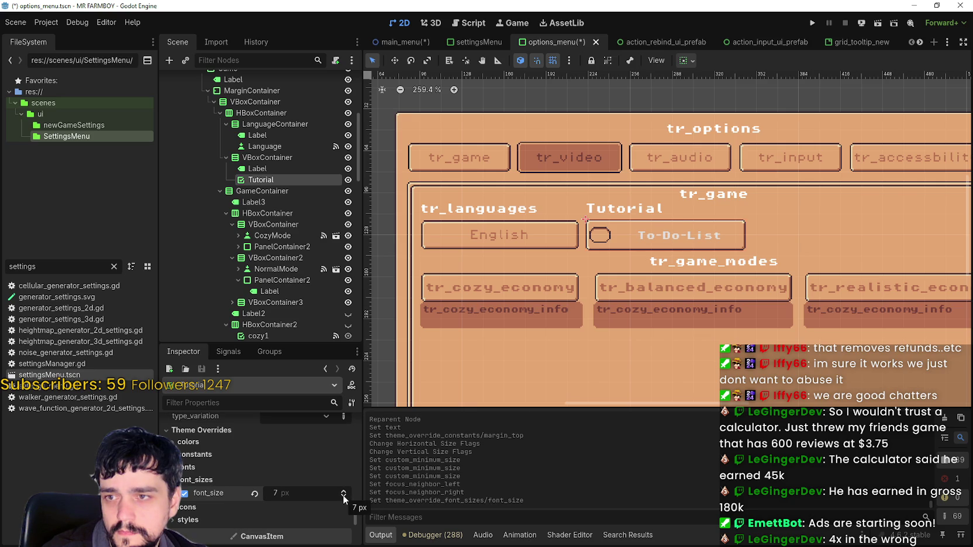
click(344, 492)
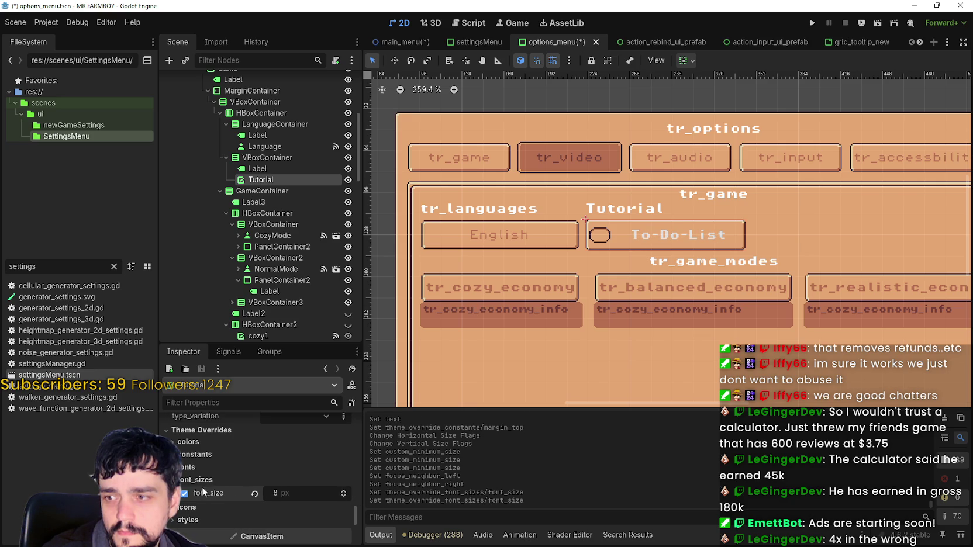
- Look at the button's constant overrides, then collapse them
scroll(345, 494, up, 2)
scroll(583, 285, up, 2)
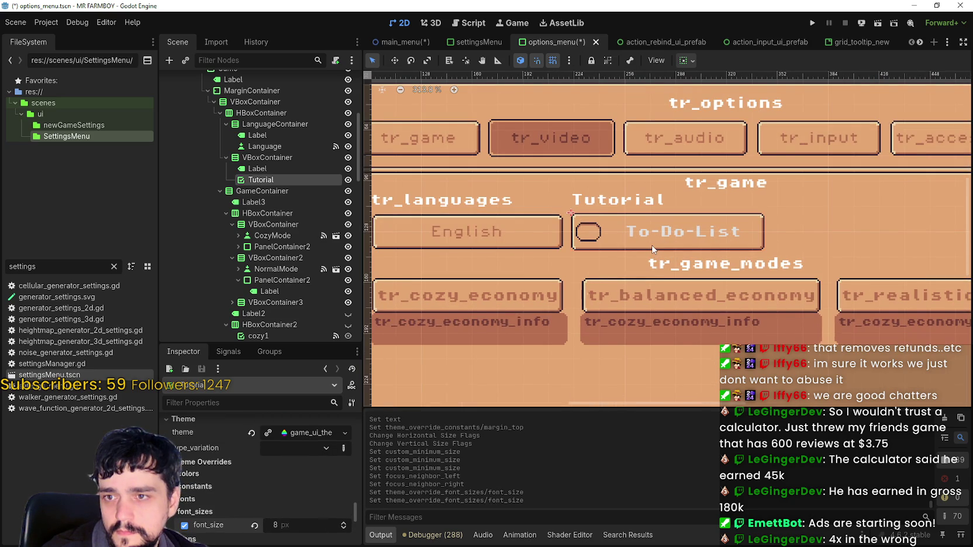
scroll(652, 250, down, 3)
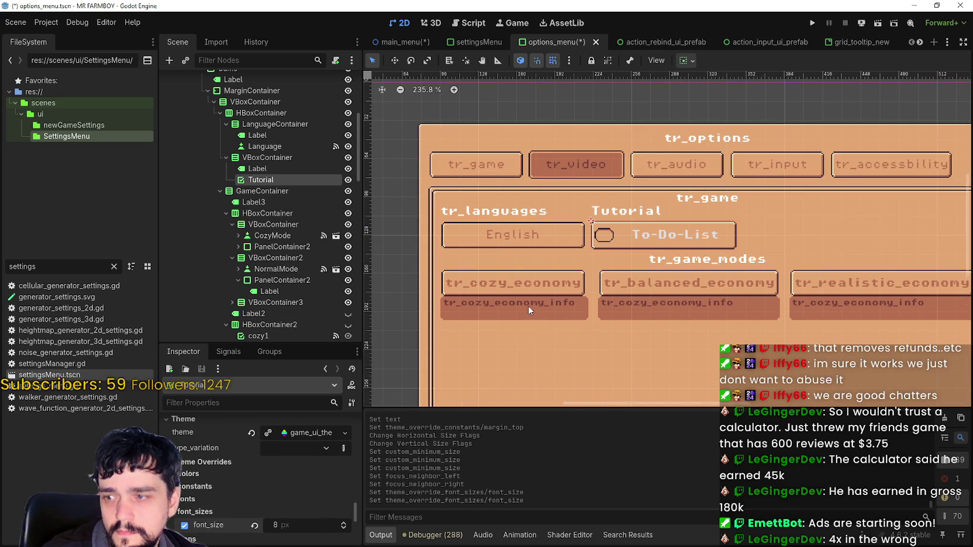
click(245, 486)
click(246, 486)
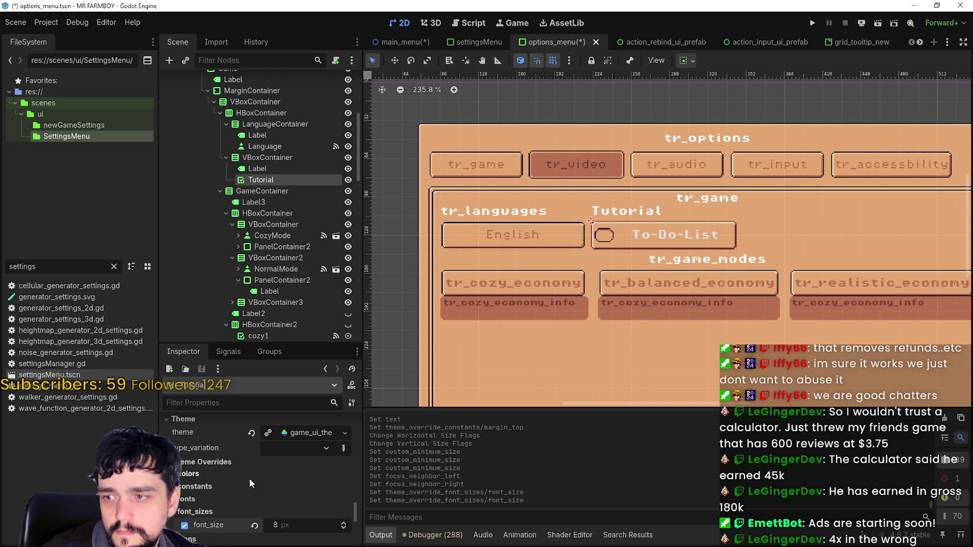
scroll(197, 477, down, 5)
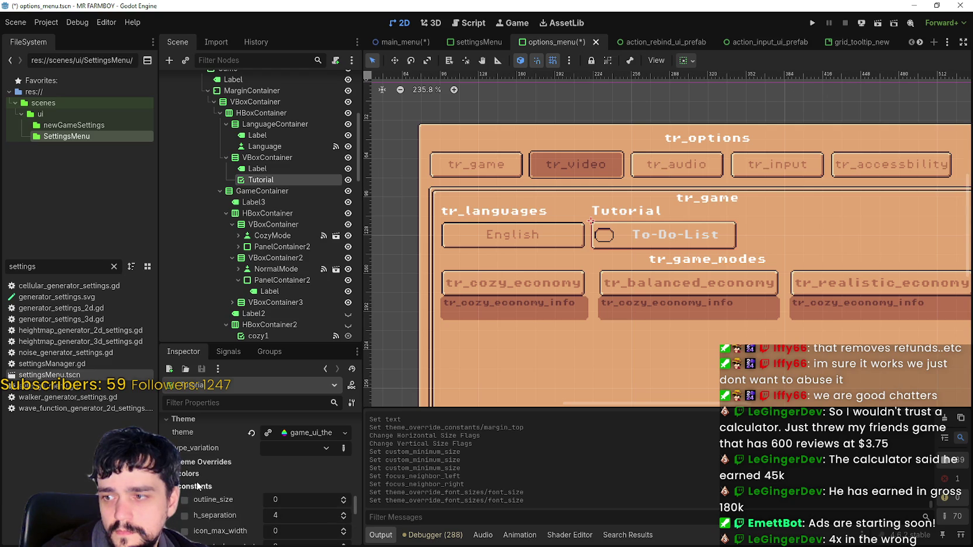
- Inspect the style overrides and collapse the icon overrides
click(202, 440)
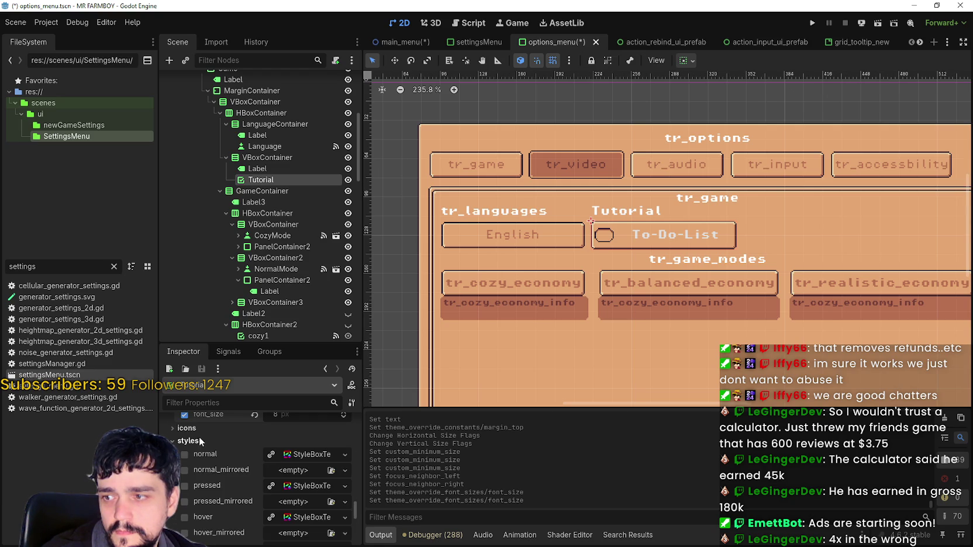
scroll(241, 493, down, 3)
scroll(240, 494, up, 5)
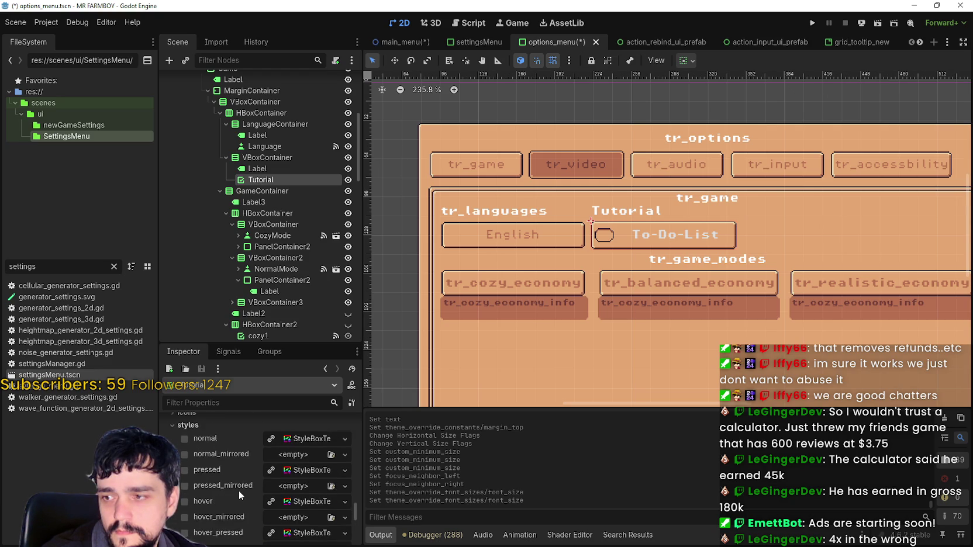
scroll(214, 493, down, 2)
scroll(213, 494, up, 2)
click(212, 492)
scroll(210, 494, up, 4)
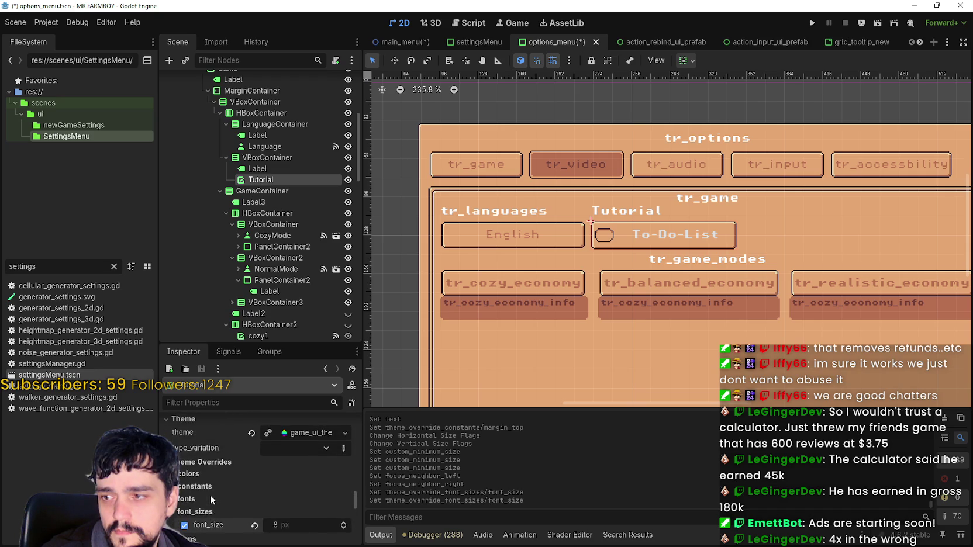
scroll(210, 494, down, 3)
scroll(205, 477, down, 2)
- Inspect the font override section, then select the NormalMode button
click(186, 435)
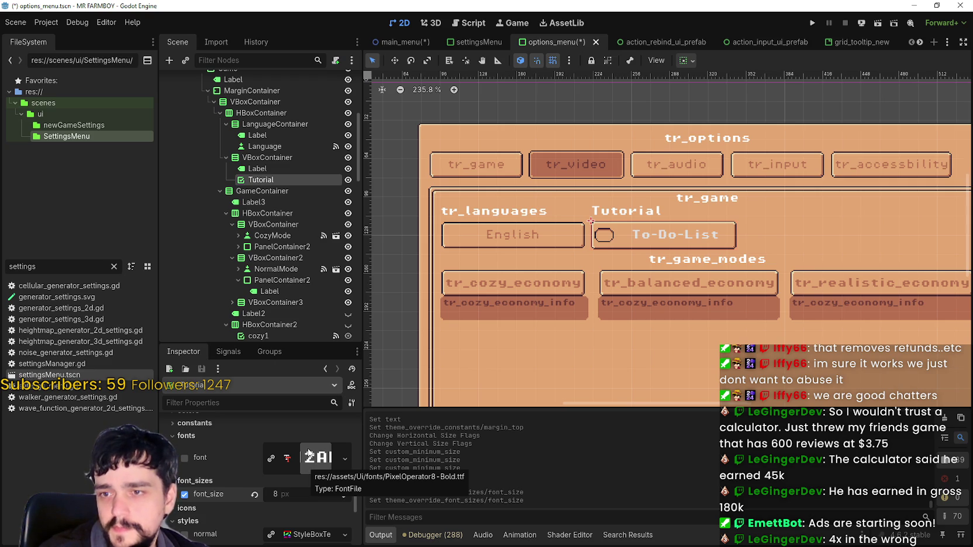
scroll(656, 299, up, 2)
scroll(655, 299, up, 3)
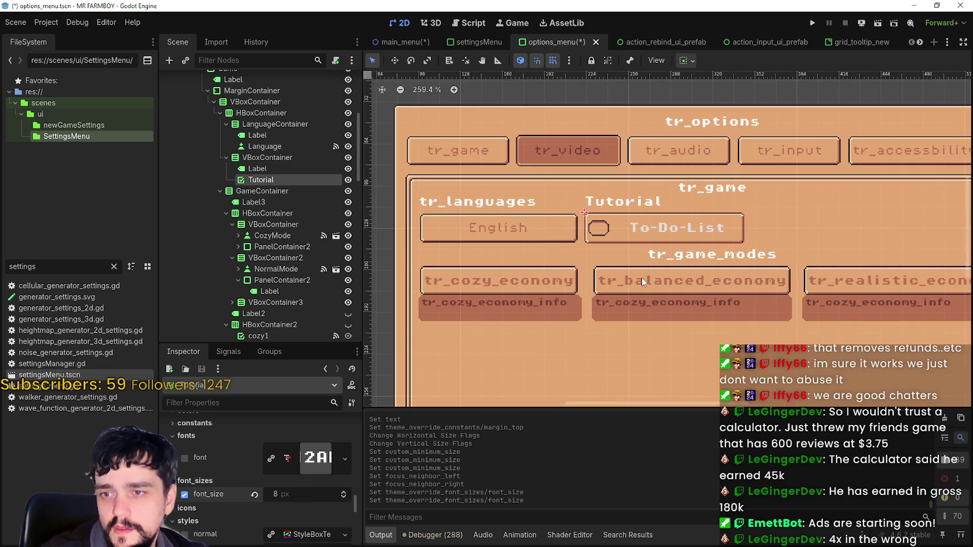
scroll(630, 275, down, 2)
scroll(630, 276, down, 1)
scroll(665, 238, up, 1)
scroll(646, 293, down, 1)
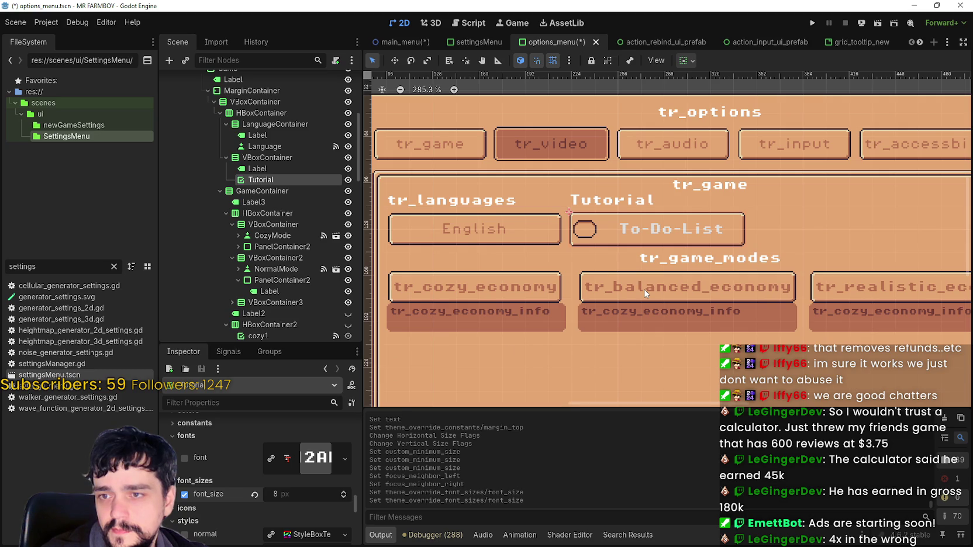
scroll(670, 216, up, 3)
scroll(658, 228, up, 2)
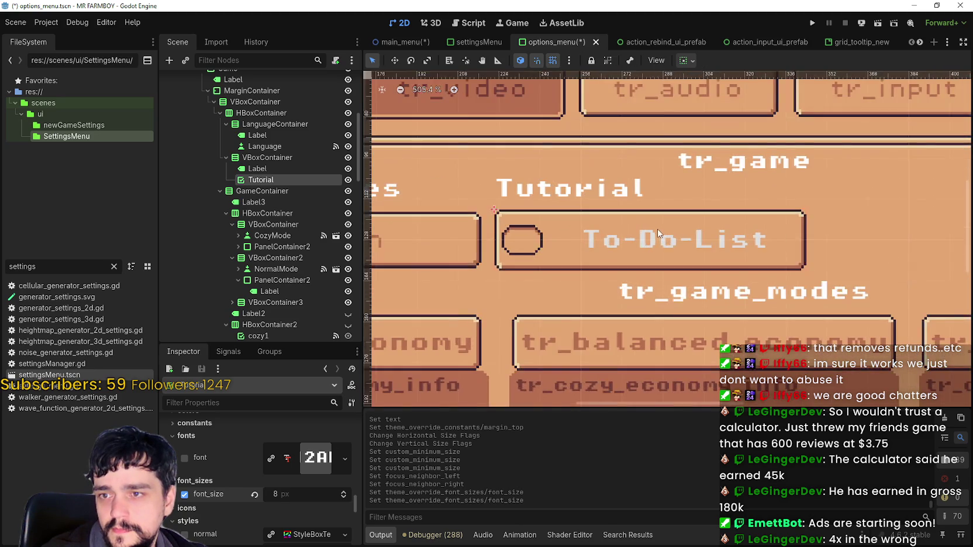
scroll(643, 251, down, 3)
scroll(631, 267, down, 4)
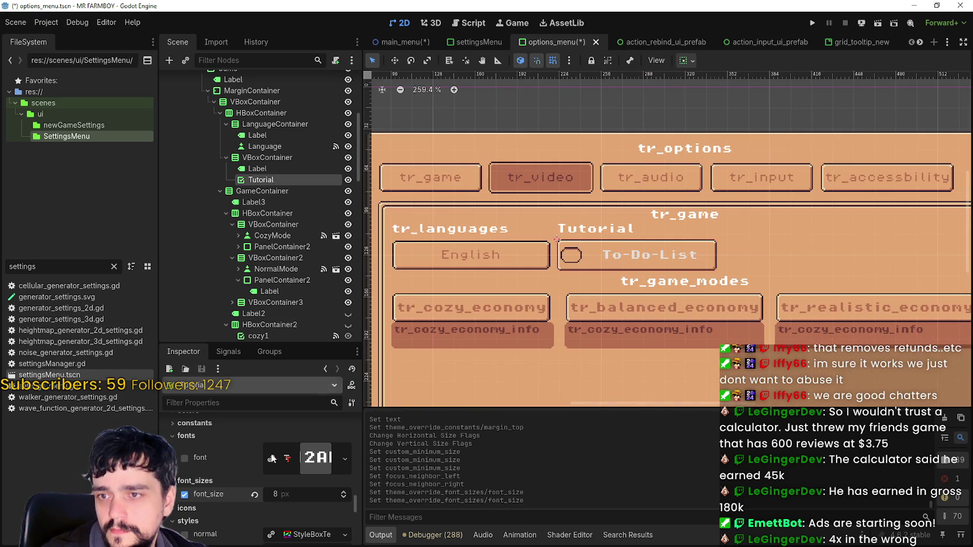
scroll(325, 404, down, 3)
scroll(326, 403, up, 3)
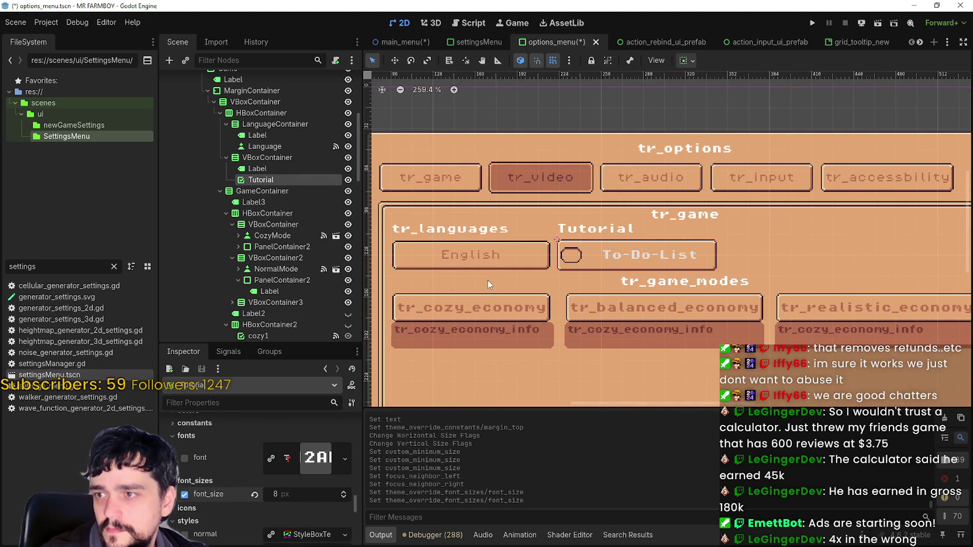
click(276, 269)
- Expand NormalMode's Theme Overrides colors, then Alt+Tab to TaxReveal2025.png in Paint
scroll(223, 483, down, 10)
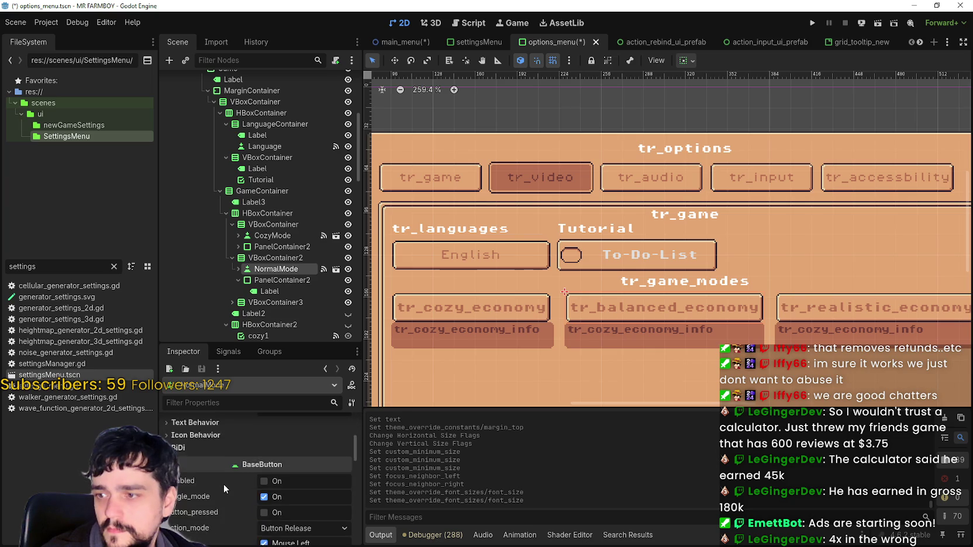
scroll(226, 471, down, 10)
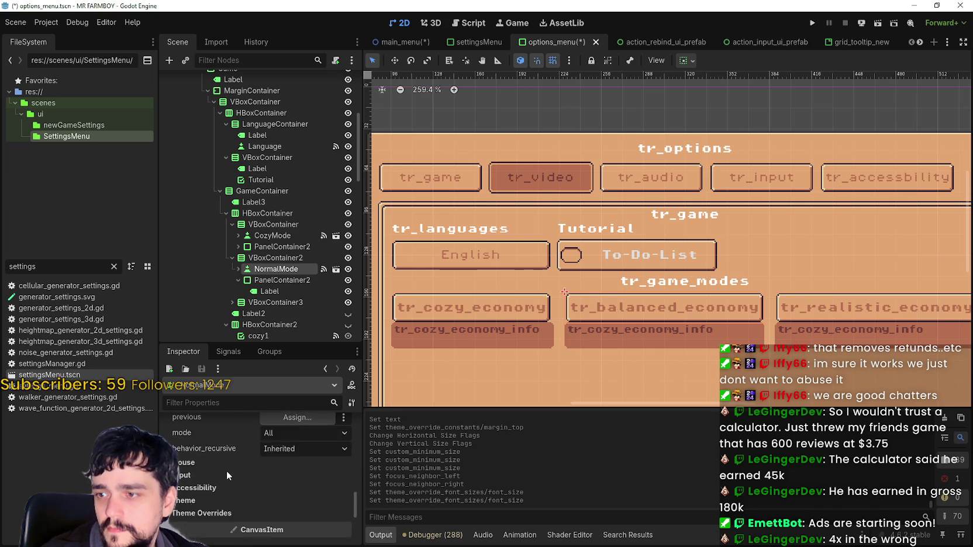
scroll(223, 469, up, 6)
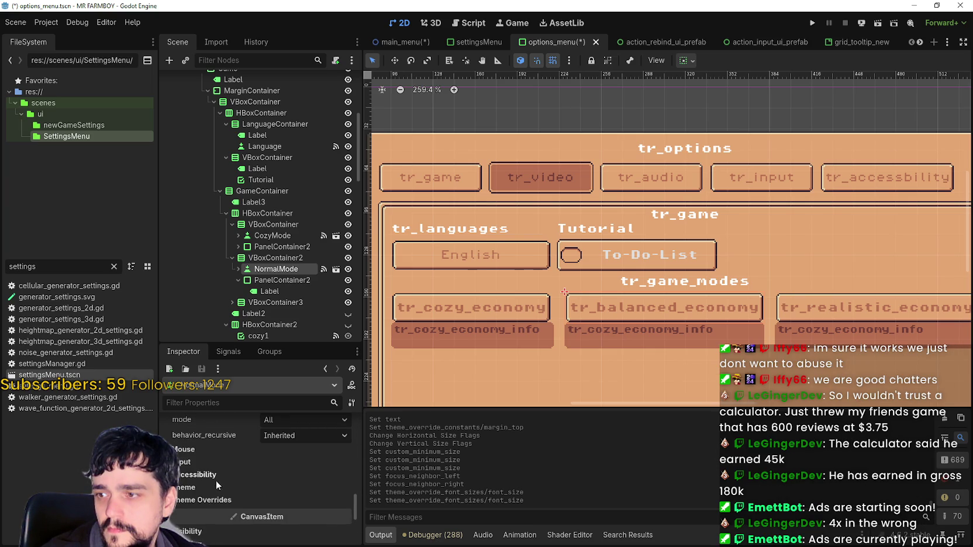
click(212, 500)
click(204, 508)
scroll(246, 485, down, 3)
key(alt+Tab)
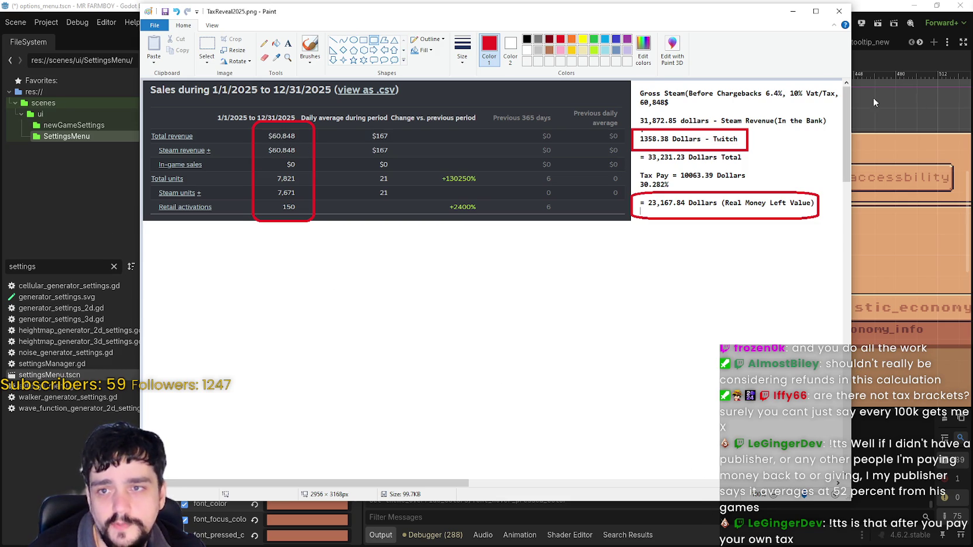
- Scroll TaxReveal2025.png left to reveal the sales table's row labels, slightly shrinking the Paint window
drag(391, 487, 422, 486)
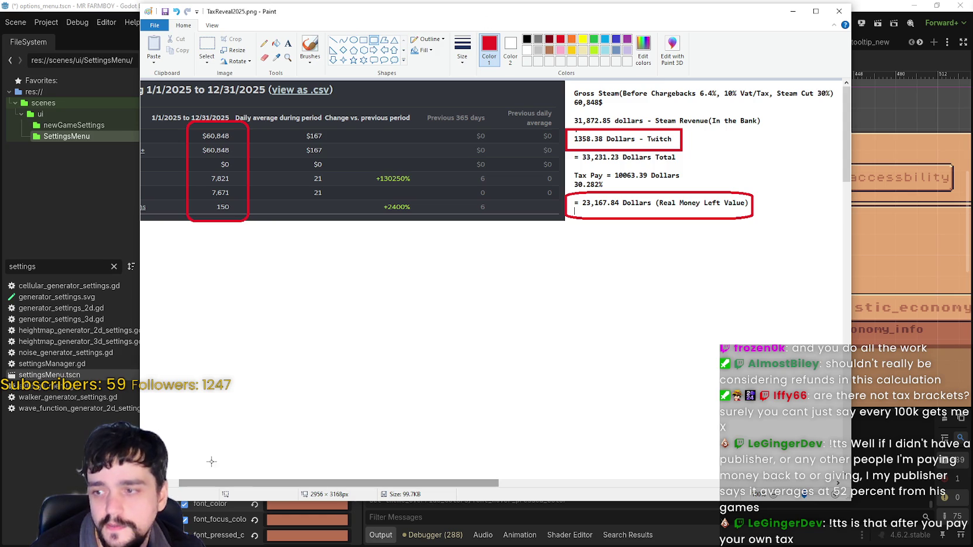
mouse_move(141, 500)
mouse_down()
mouse_move(143, 465)
mouse_move(144, 491)
mouse_up()
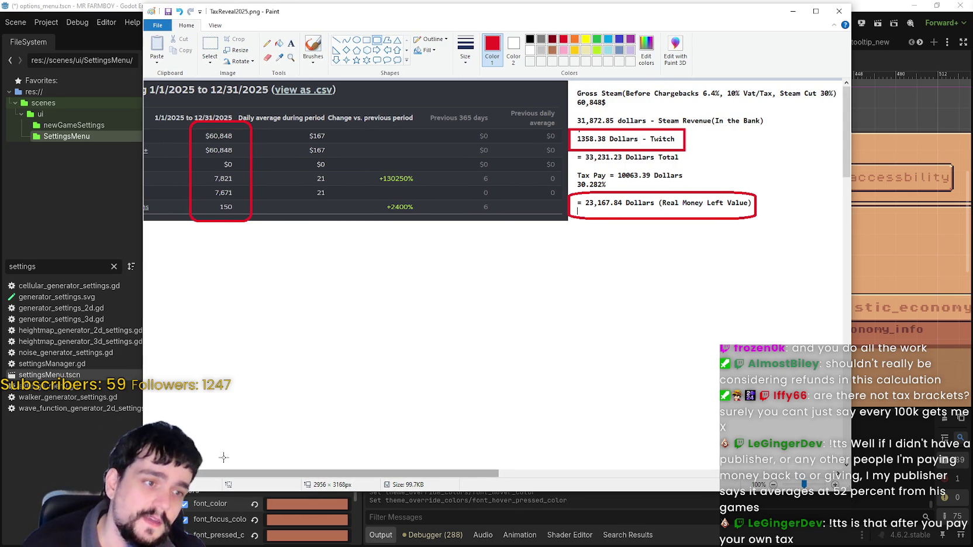
drag(215, 476, 186, 476)
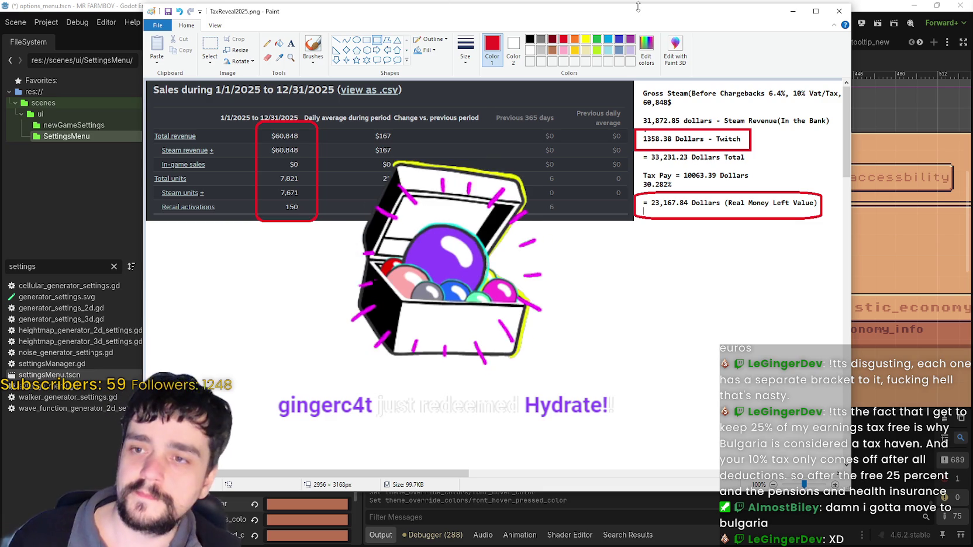
- Close Paint without saving TaxReveal2025.png, then close the calculator
click(839, 11)
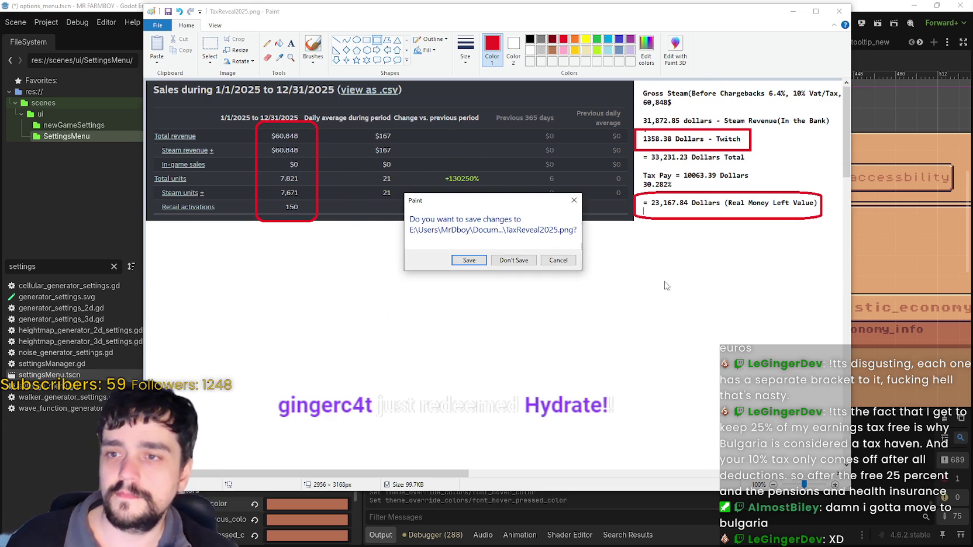
click(512, 260)
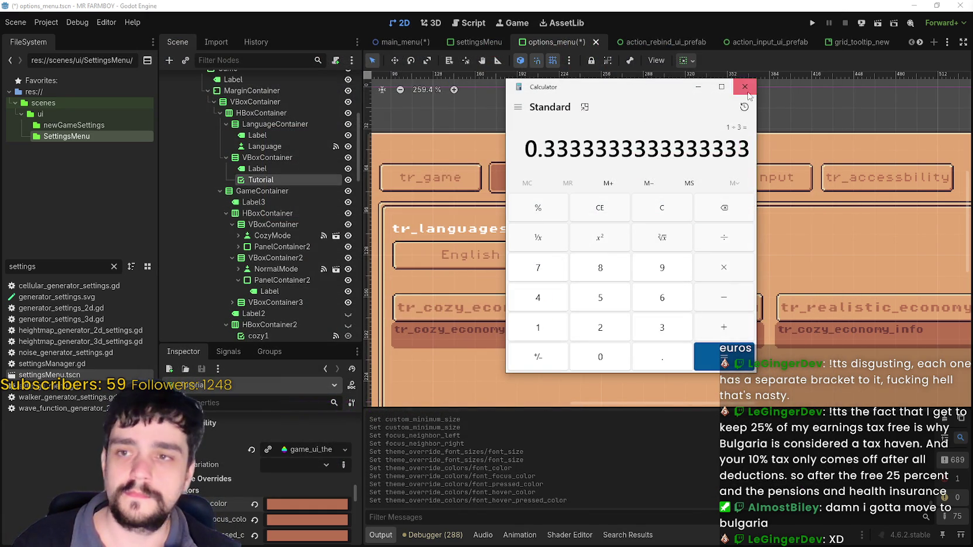
click(745, 87)
scroll(727, 241, down, 2)
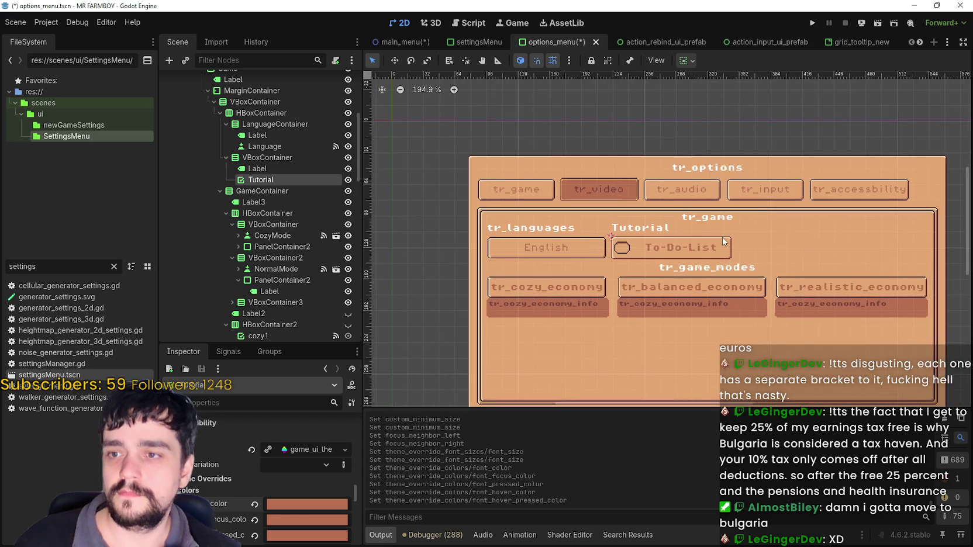
scroll(722, 239, up, 3)
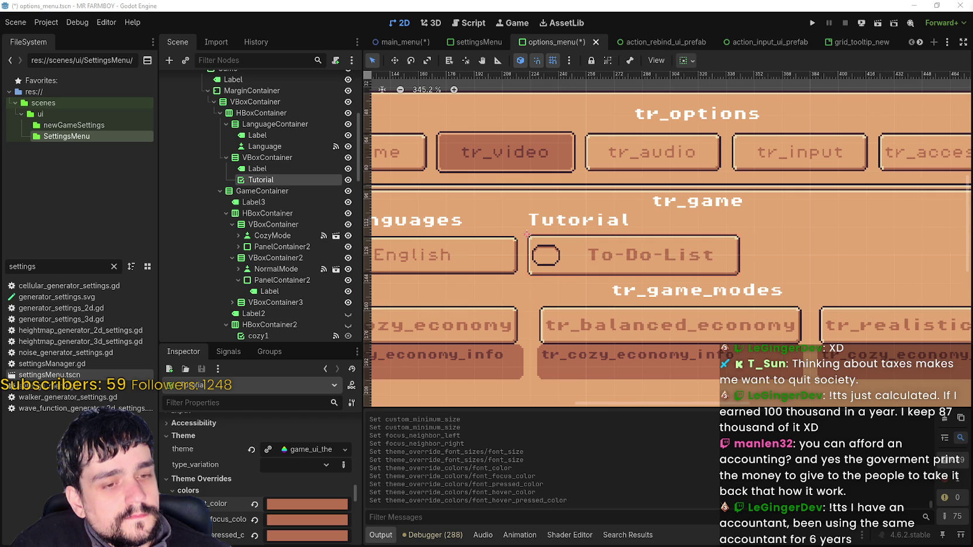
- Drag the Imgur browser window into place above the Godot editor
drag(580, 25, 574, 20)
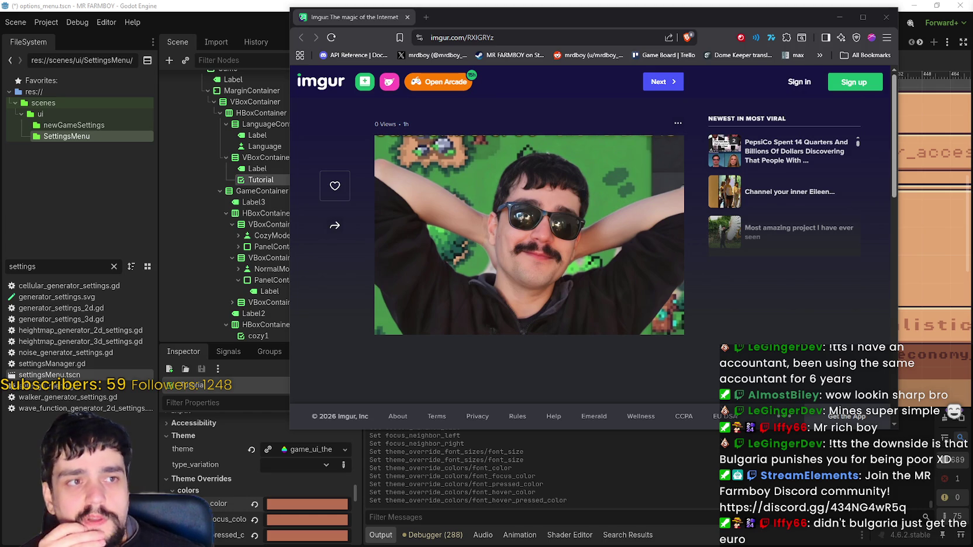
- Maximize the tax map window, then pop the Imgur take-home calculation post into its own window
mouse_move(972, 145)
mouse_down()
mouse_move(821, 145)
mouse_move(795, 112)
mouse_up()
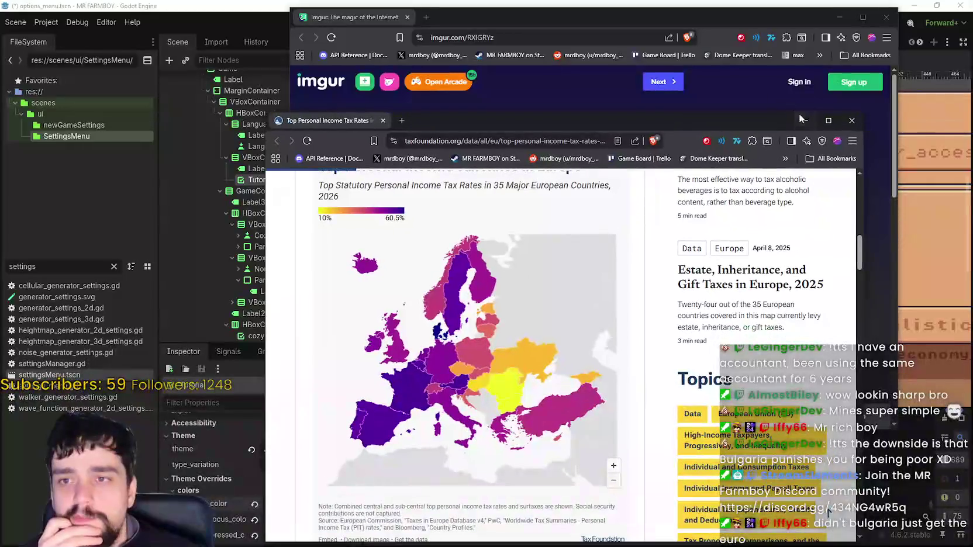
click(826, 120)
scroll(409, 234, down, 2)
mouse_move(430, 258)
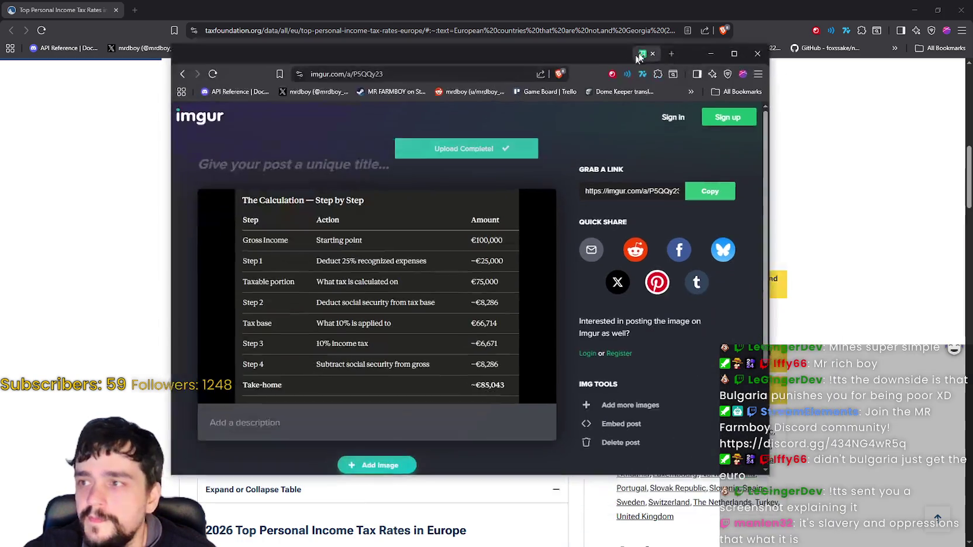
mouse_move(245, 58)
mouse_down()
mouse_move(306, 33)
mouse_move(187, 10)
mouse_up()
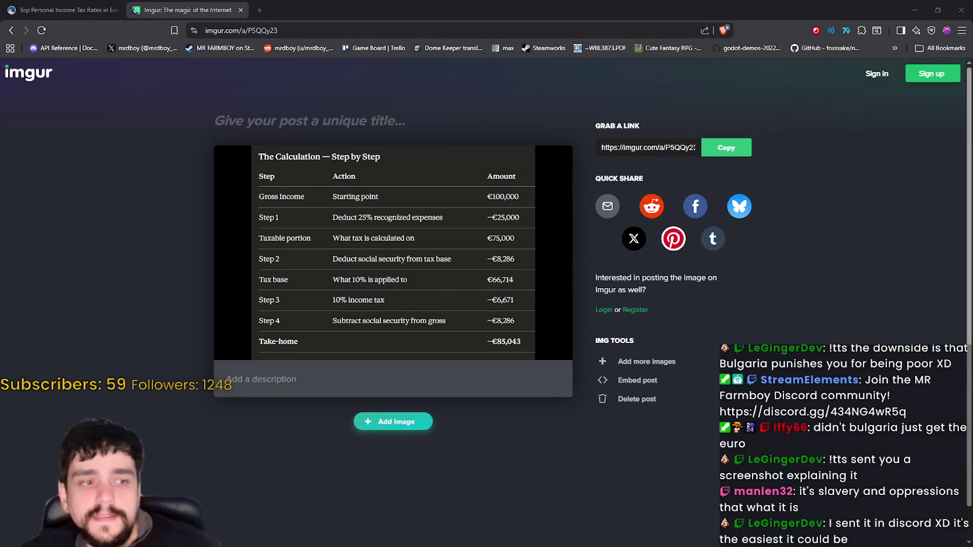
- Restore the browser over Godot and scroll to Tax Foundation's 2026 Europe income-tax map
click(444, 264)
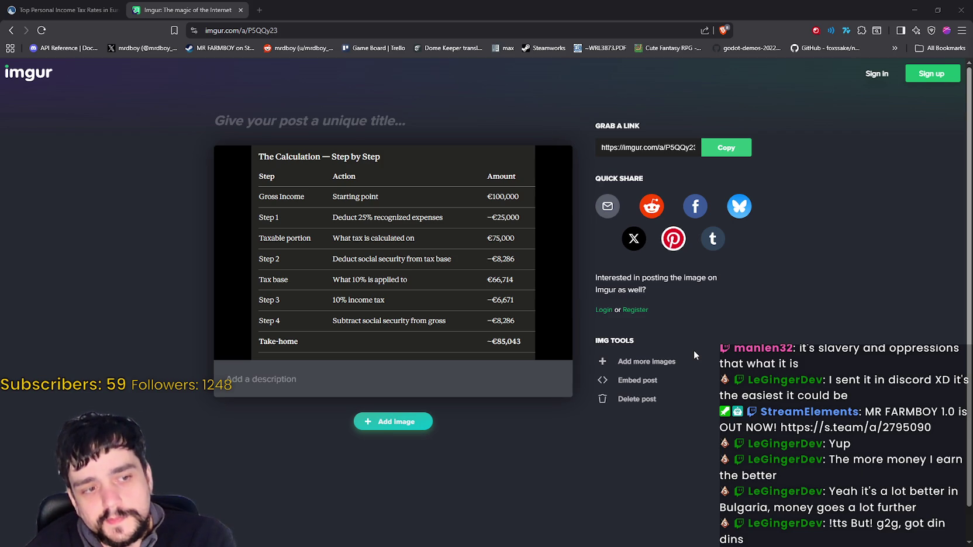
mouse_move(529, 185)
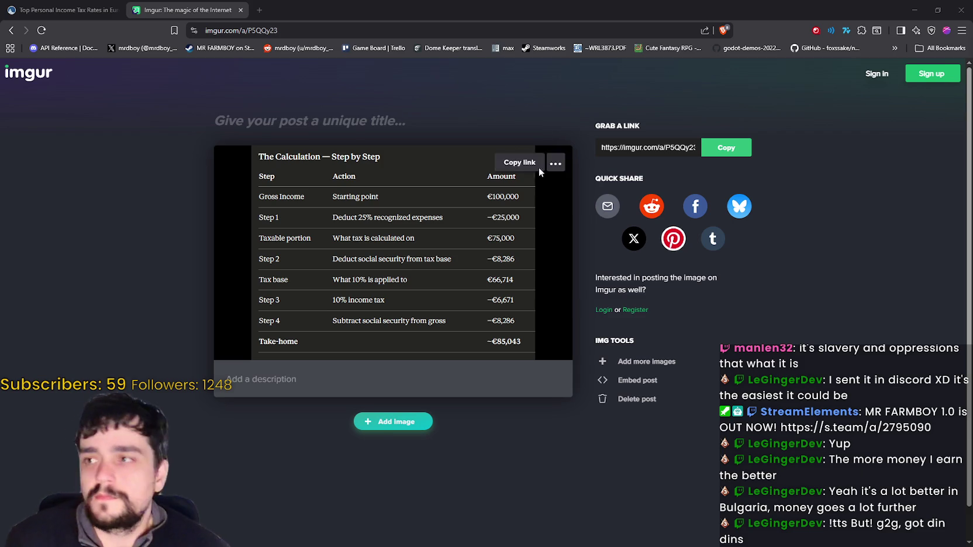
click(937, 10)
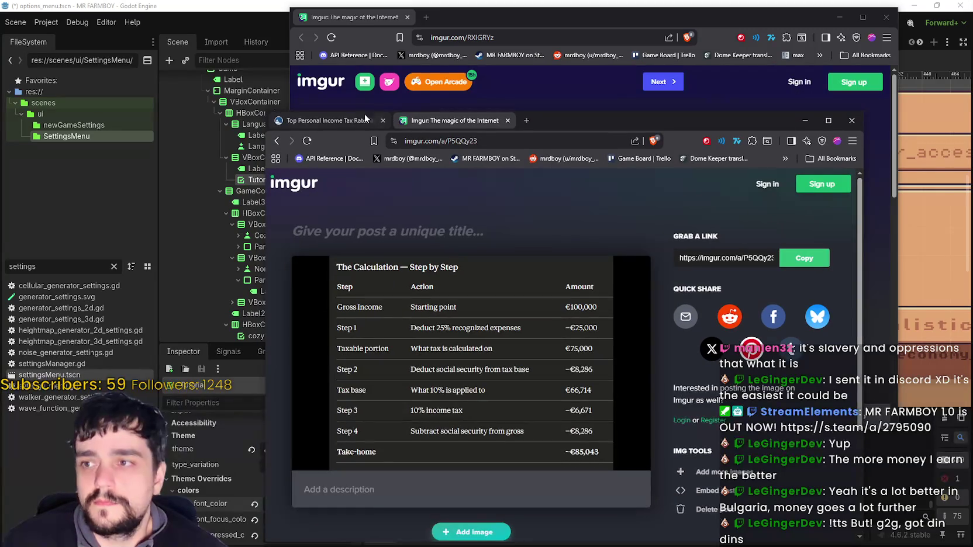
click(350, 121)
scroll(812, 358, up, 2)
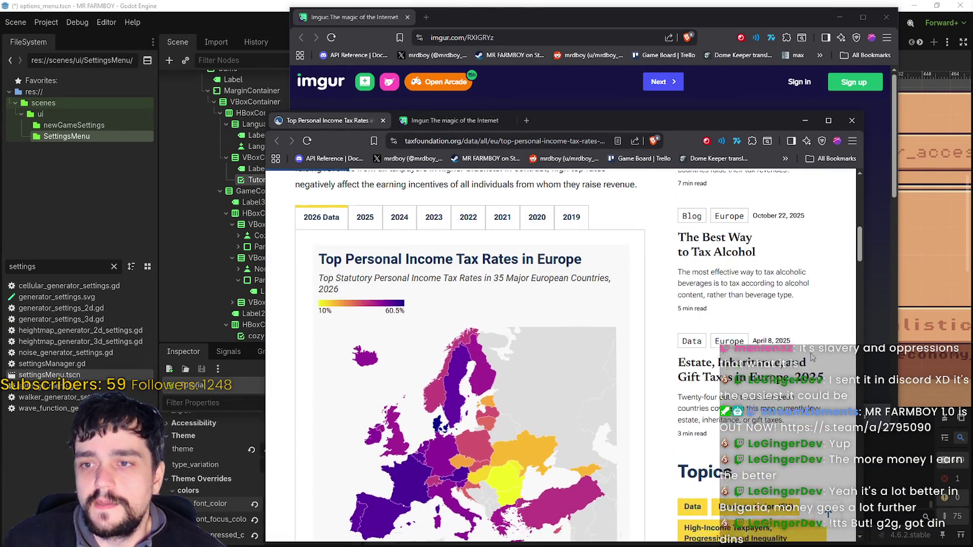
scroll(624, 329, down, 3)
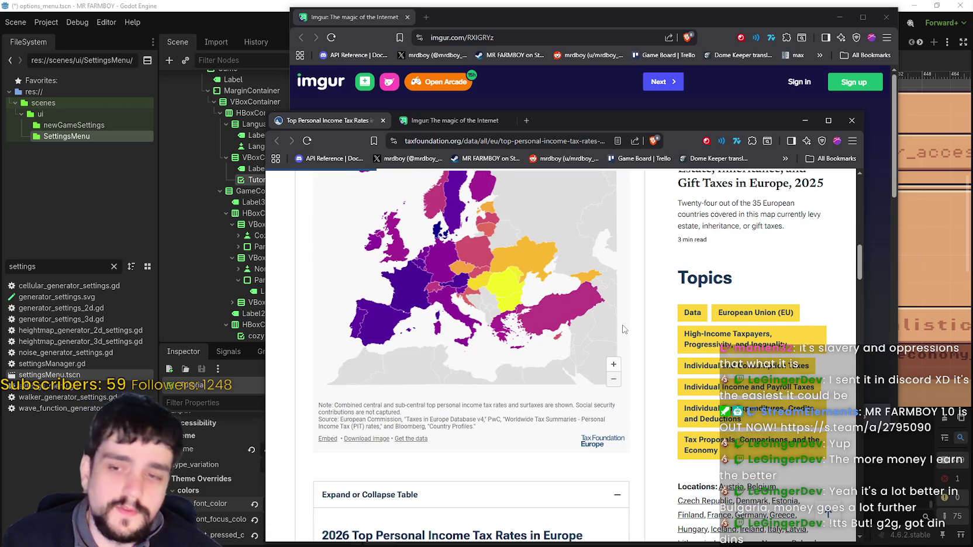
scroll(625, 329, down, 5)
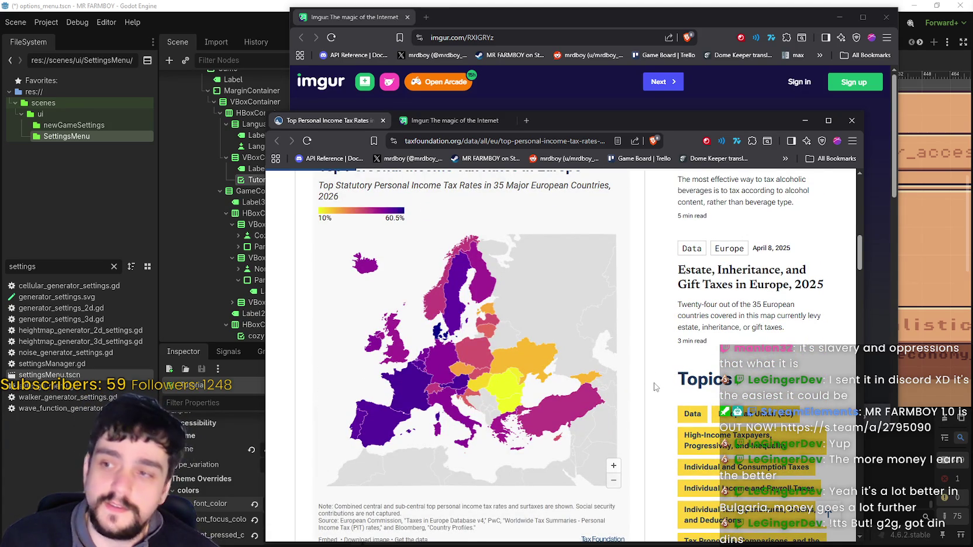
- Close the Tax Foundation window, confirming Close all tabs, and close the Imgur window
click(851, 121)
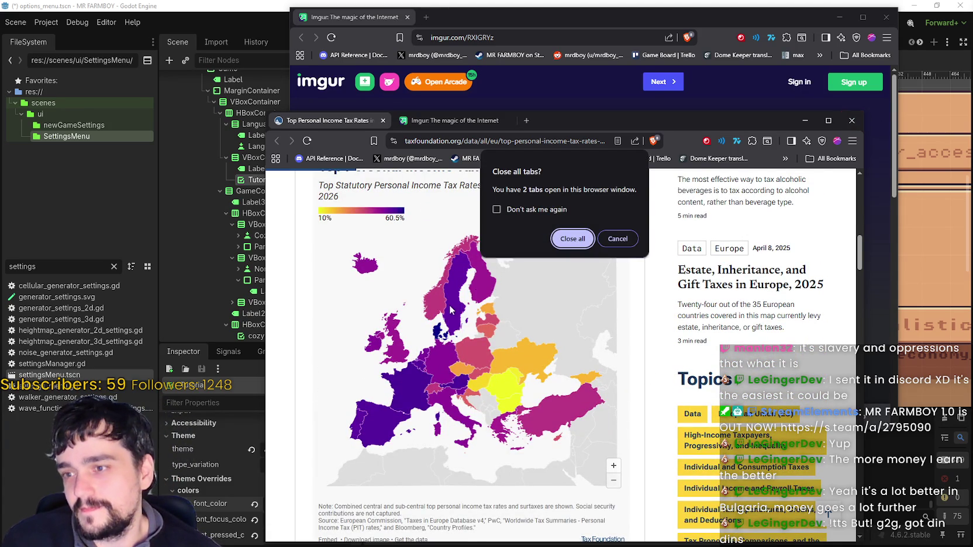
click(556, 237)
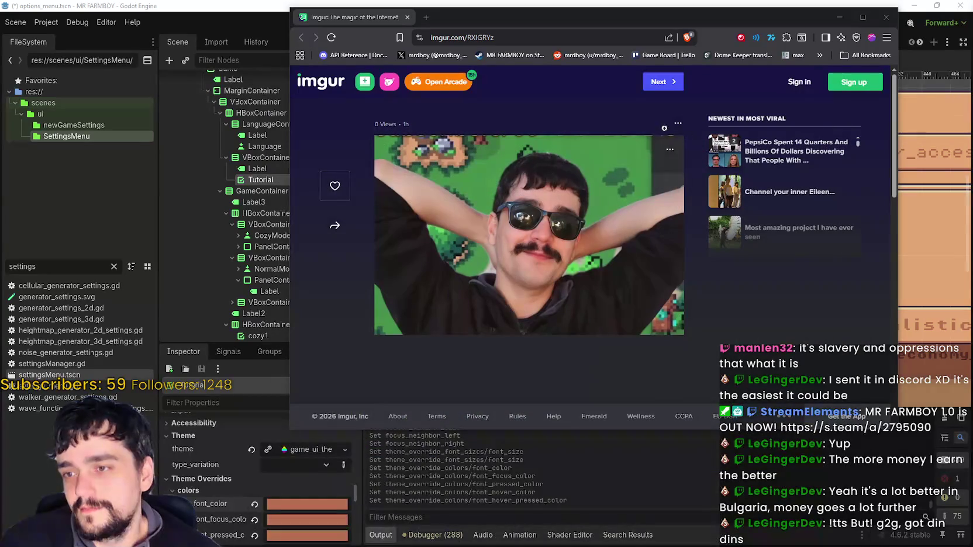
click(887, 17)
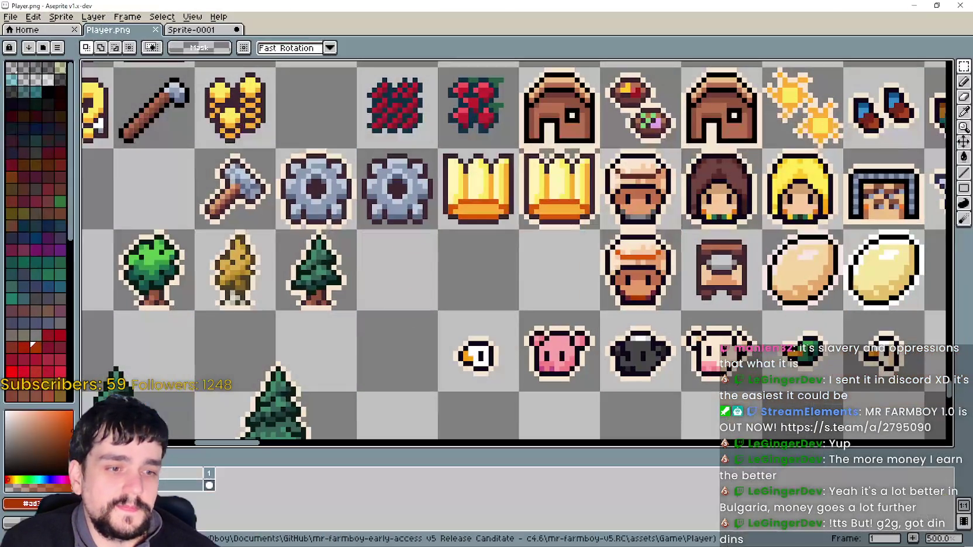
scroll(698, 299, down, 2)
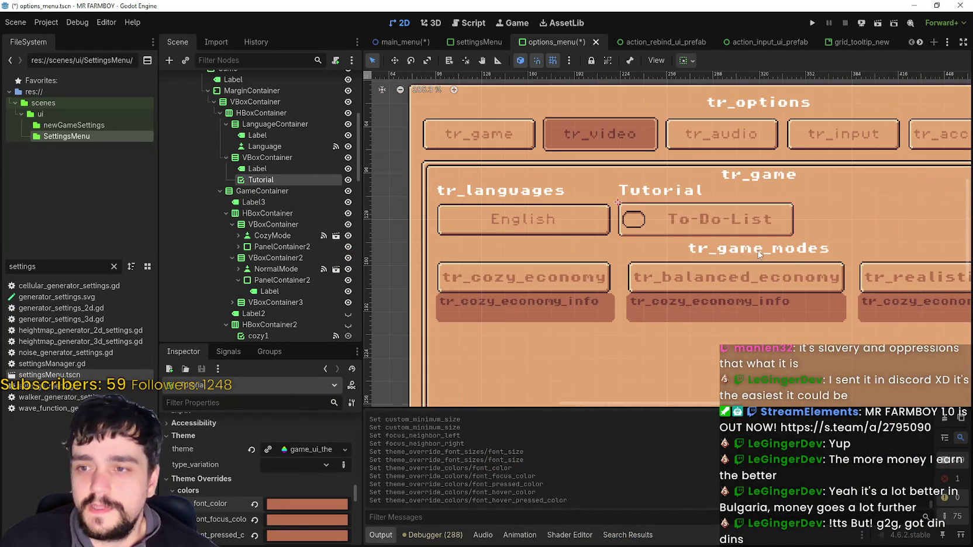
- Save the options_menu scene and scroll through the Tutorial toggle's Inspector properties
scroll(703, 259, up, 2)
key(ctrl+s)
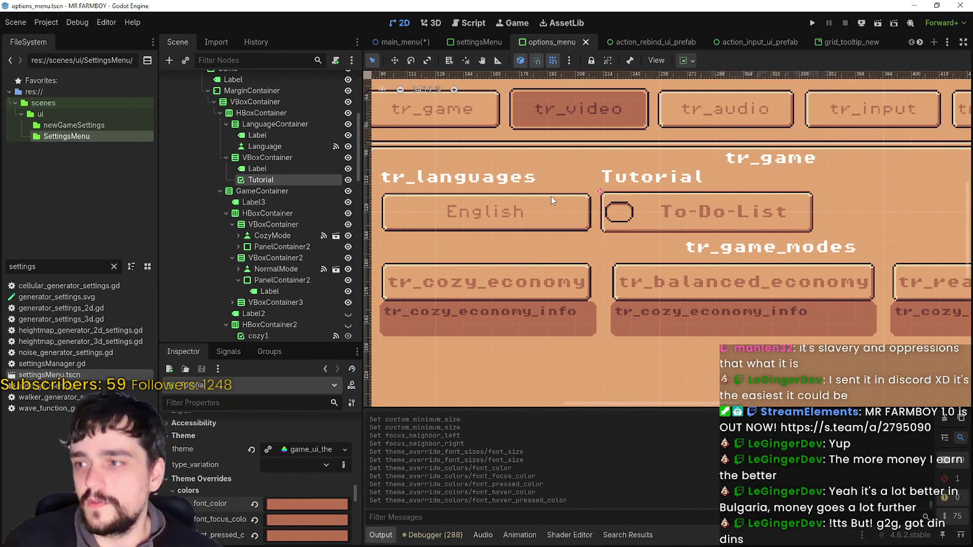
scroll(551, 197, down, 5)
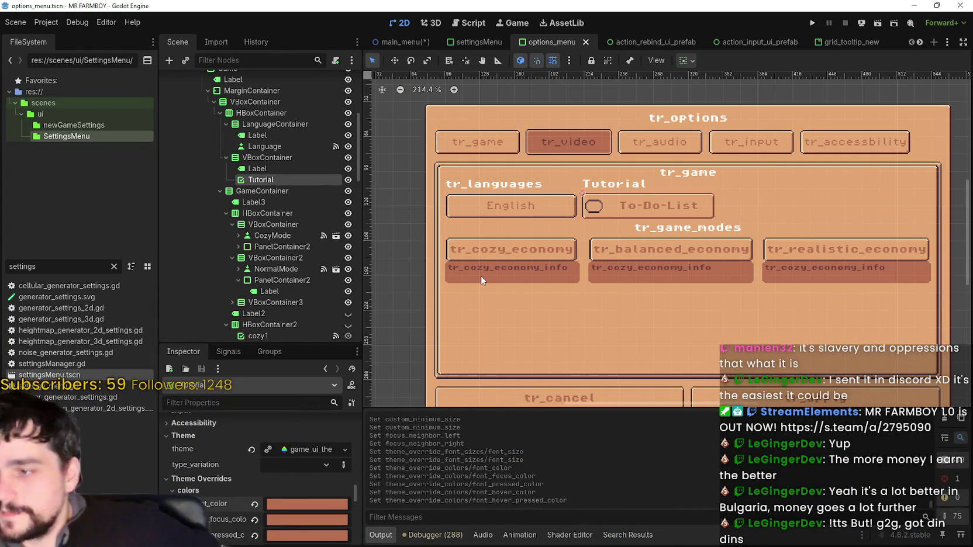
scroll(251, 490, down, 5)
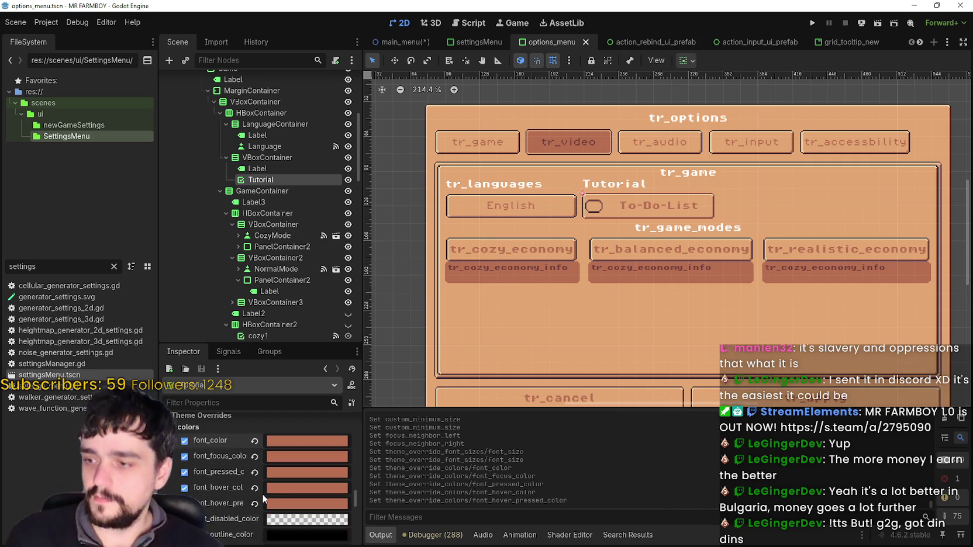
scroll(269, 490, up, 10)
scroll(272, 484, up, 10)
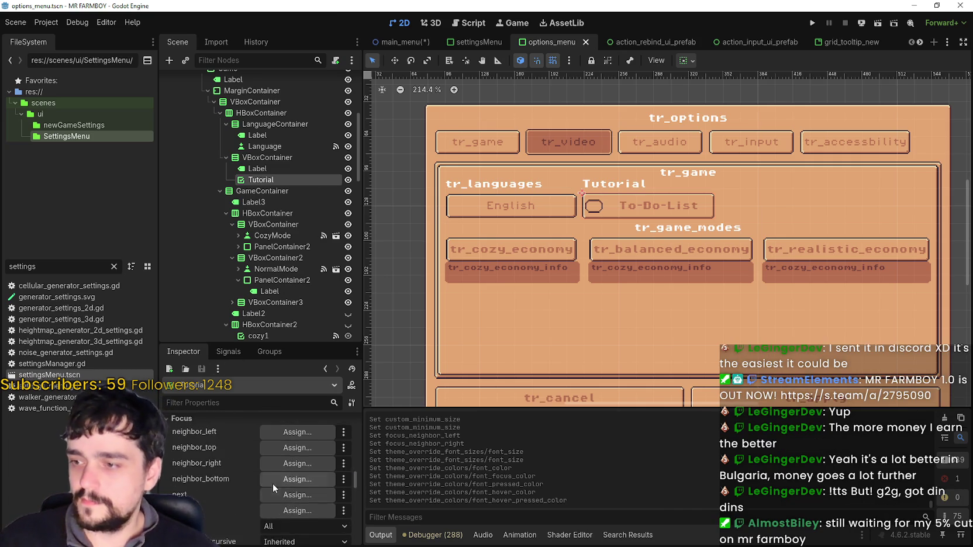
scroll(279, 494, up, 4)
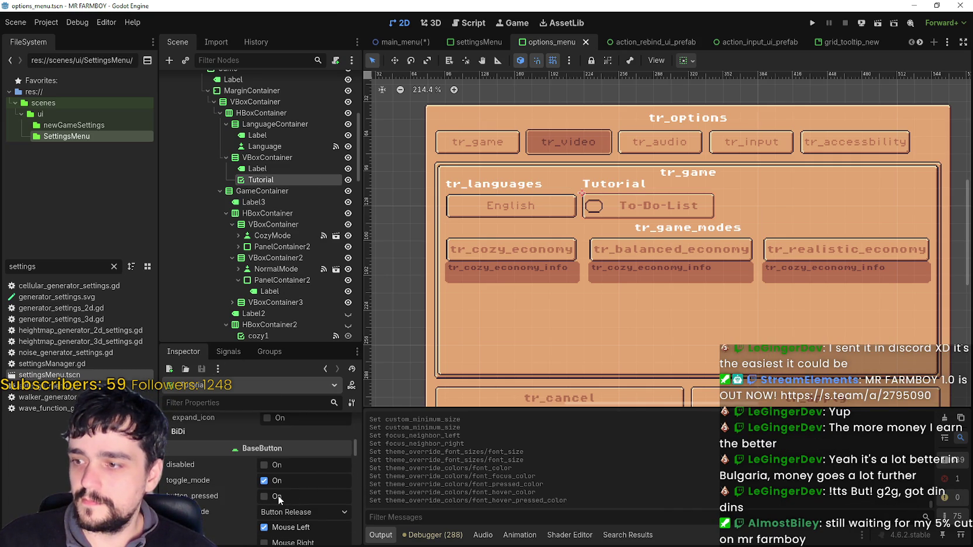
- Turn on button_pressed for the Tutorial toggle, widen the Inspector, and revert font_hover_pressed_color
click(278, 496)
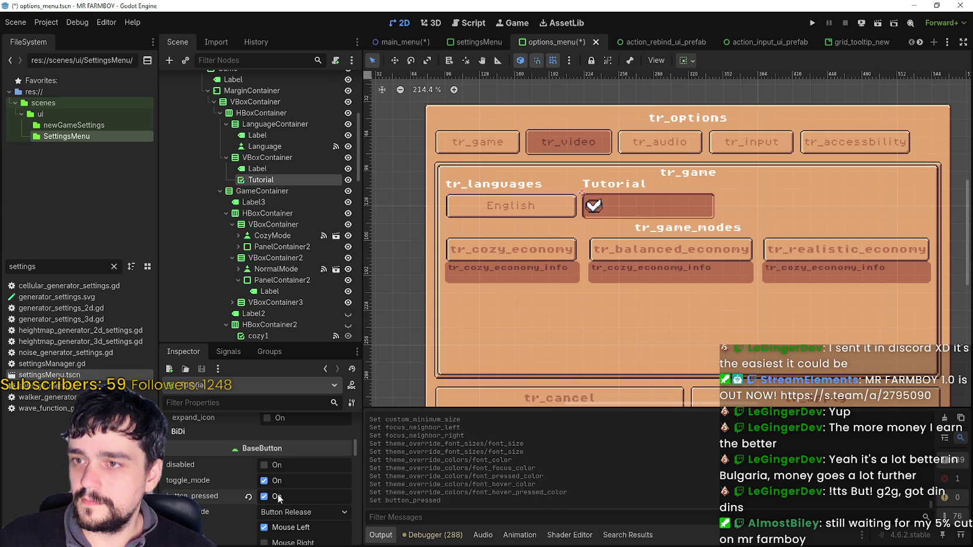
scroll(622, 180, up, 5)
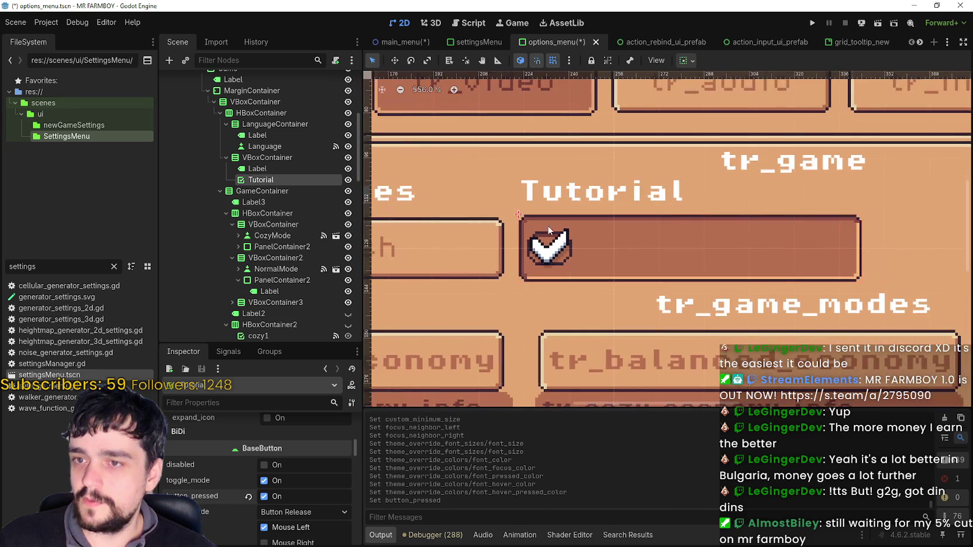
scroll(289, 497, down, 10)
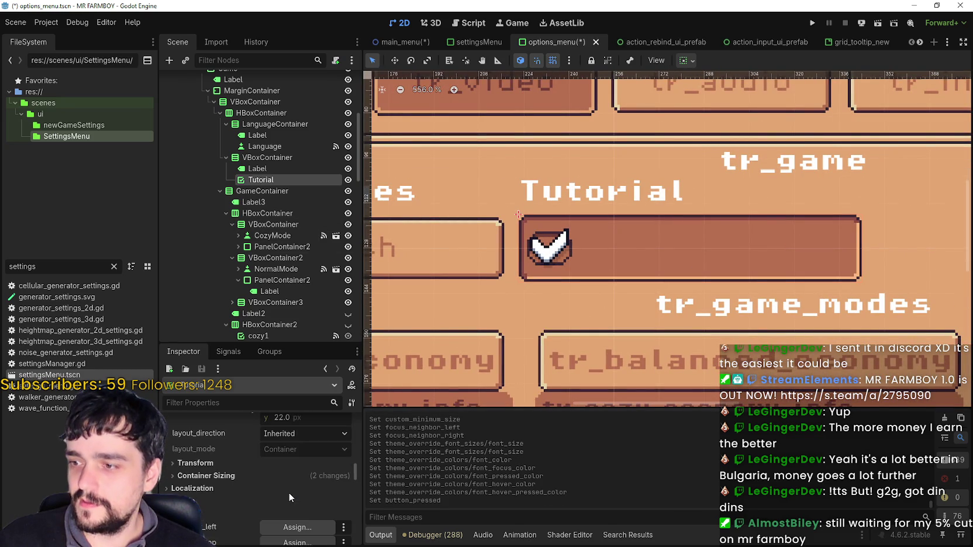
scroll(289, 494, down, 8)
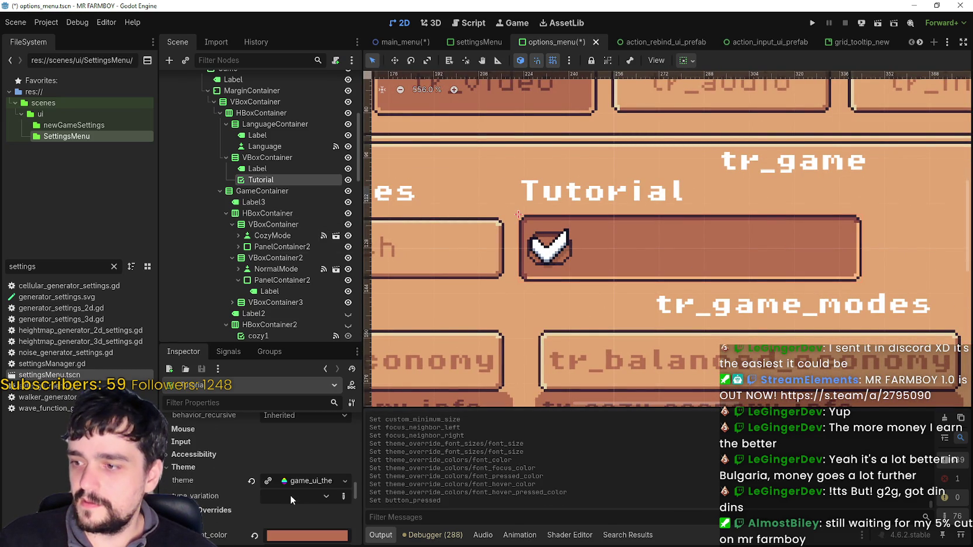
scroll(294, 488, down, 3)
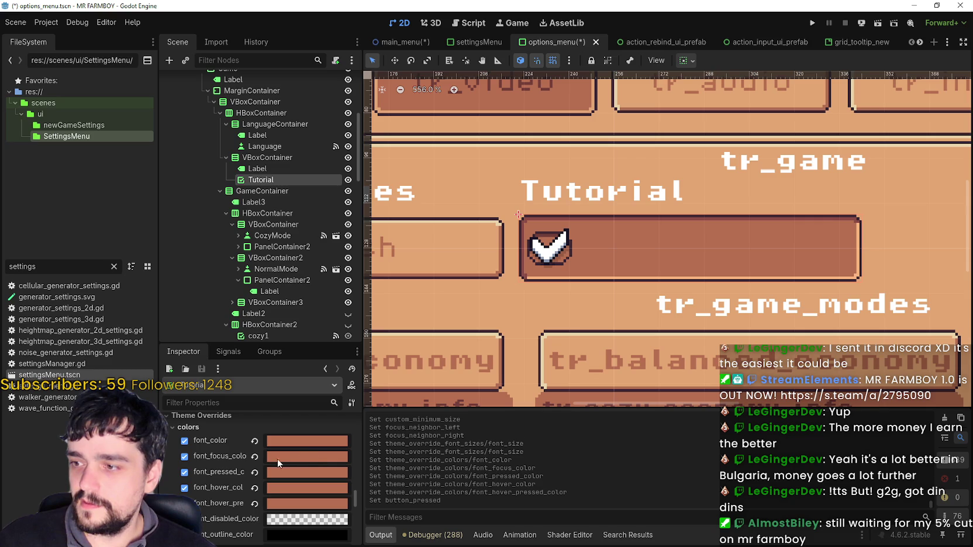
drag(364, 494, 419, 495)
click(283, 504)
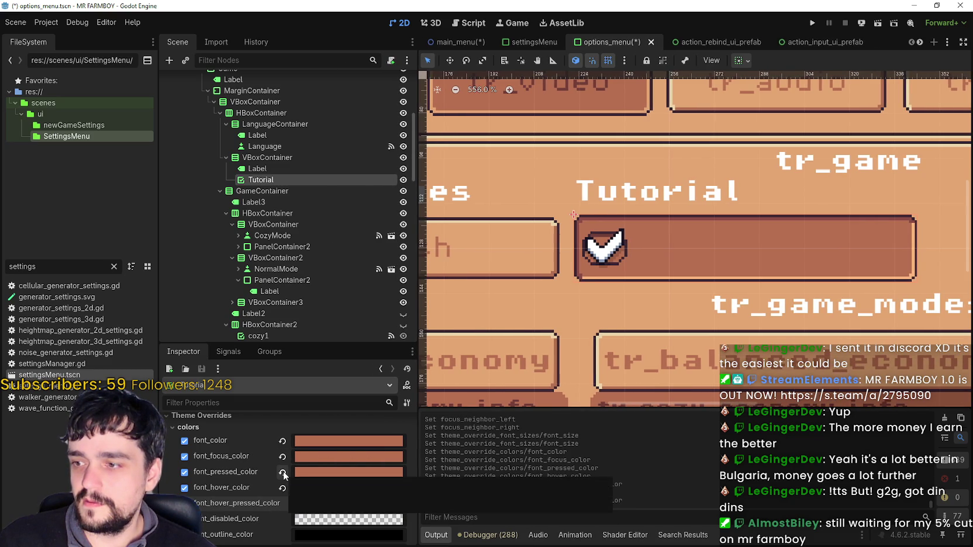
- Revert the font_pressed_color and font_focus_color overrides, then save and run the game
click(283, 474)
scroll(605, 329, down, 6)
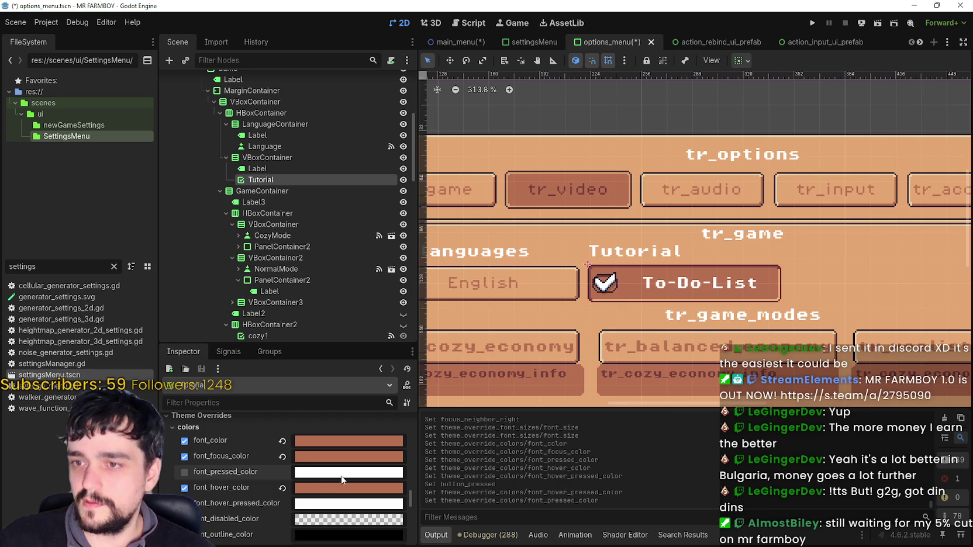
mouse_move(306, 453)
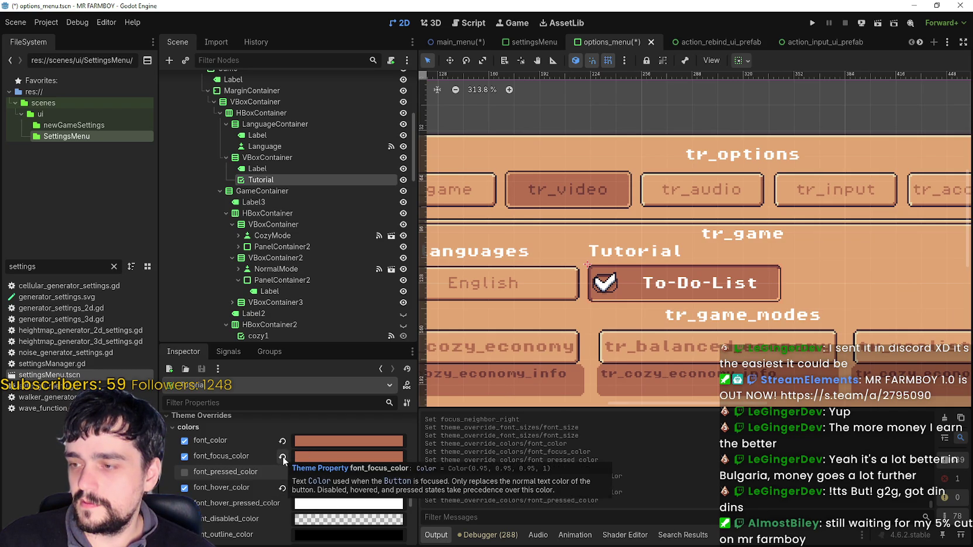
click(282, 457)
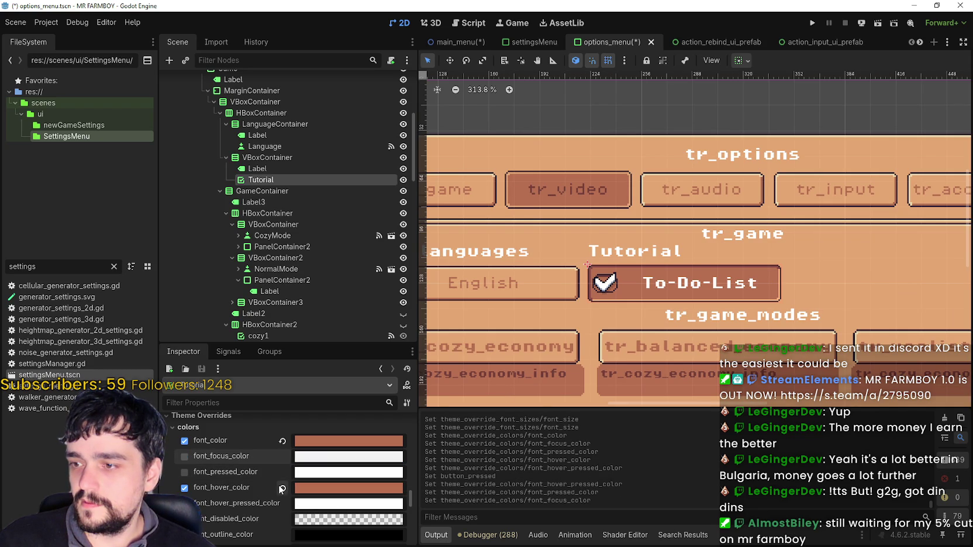
click(812, 23)
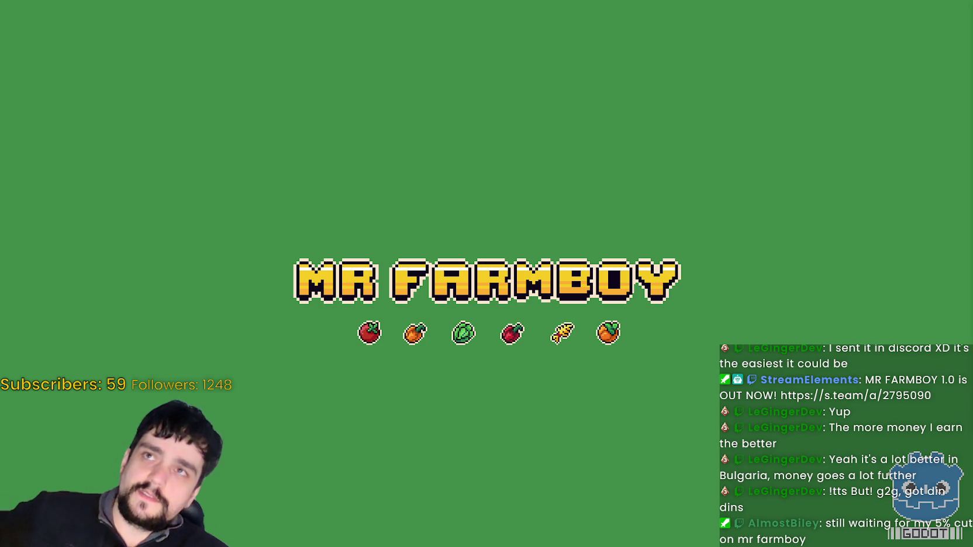
- Switch between the Godot editor and the running MR FARMBOY game window
key(alt+Tab)
key(F5)
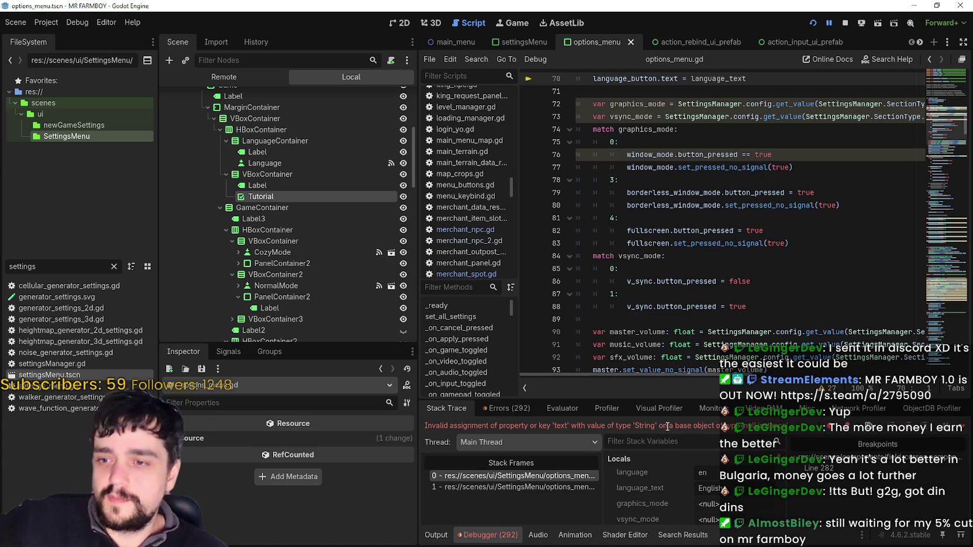
- Trace the invalid language_button text assignment on line 70 through the debugger stack frames
scroll(666, 245, up, 4)
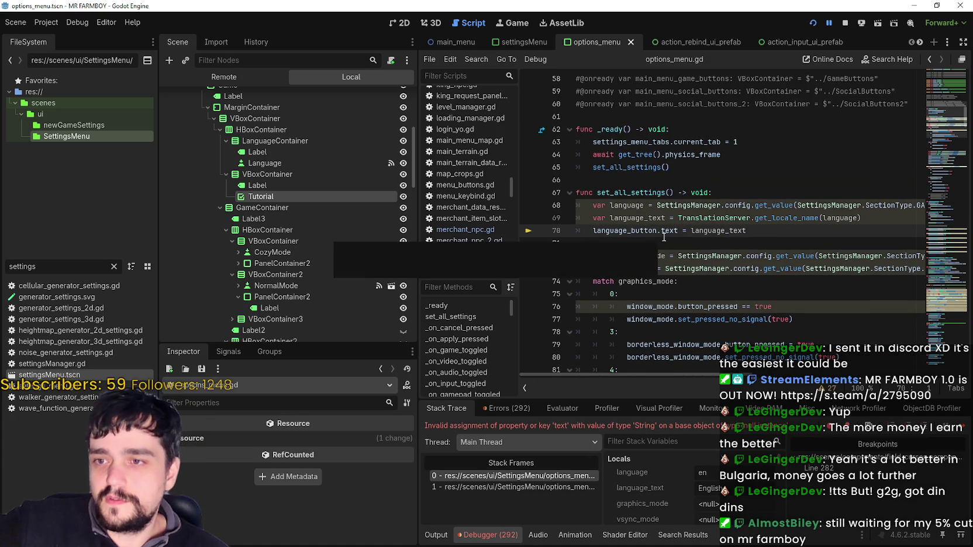
click(637, 231)
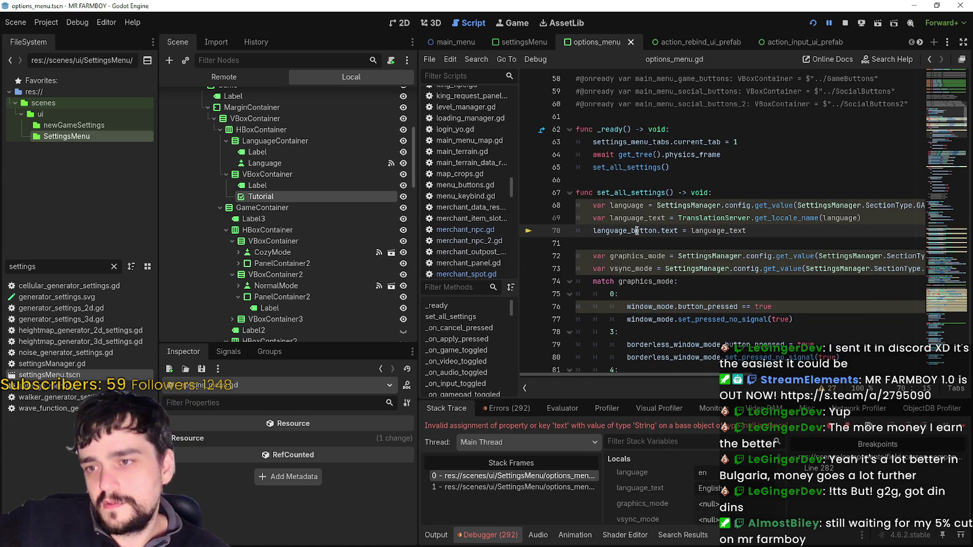
click(557, 476)
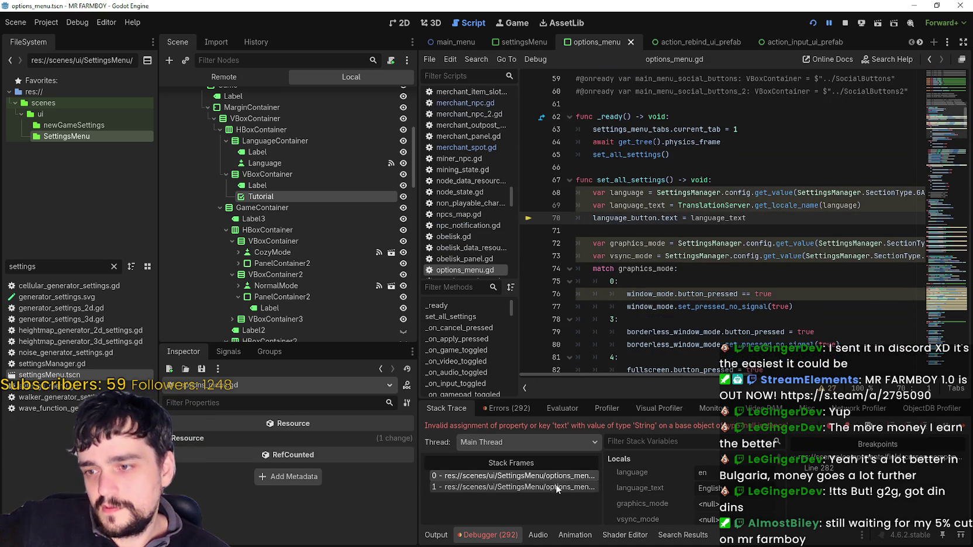
click(556, 486)
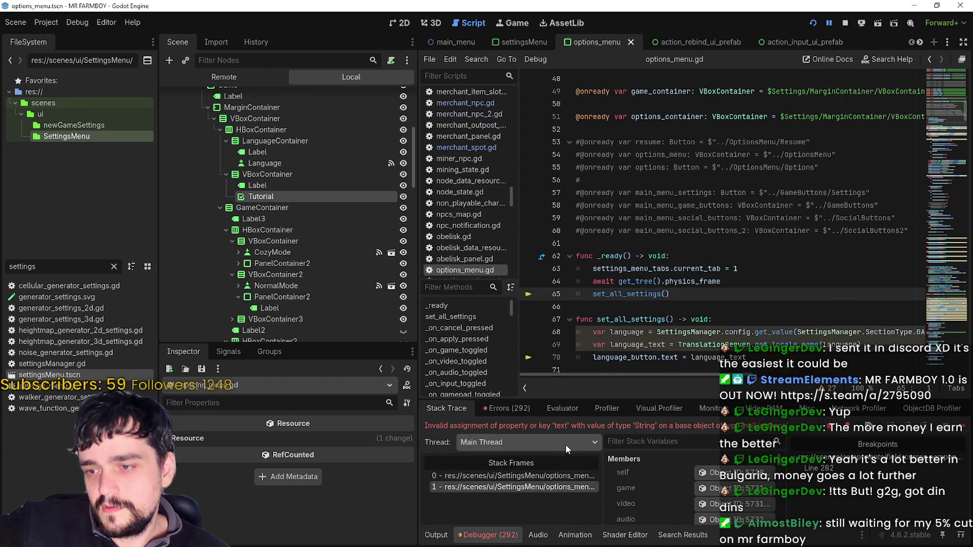
scroll(933, 106, up, 6)
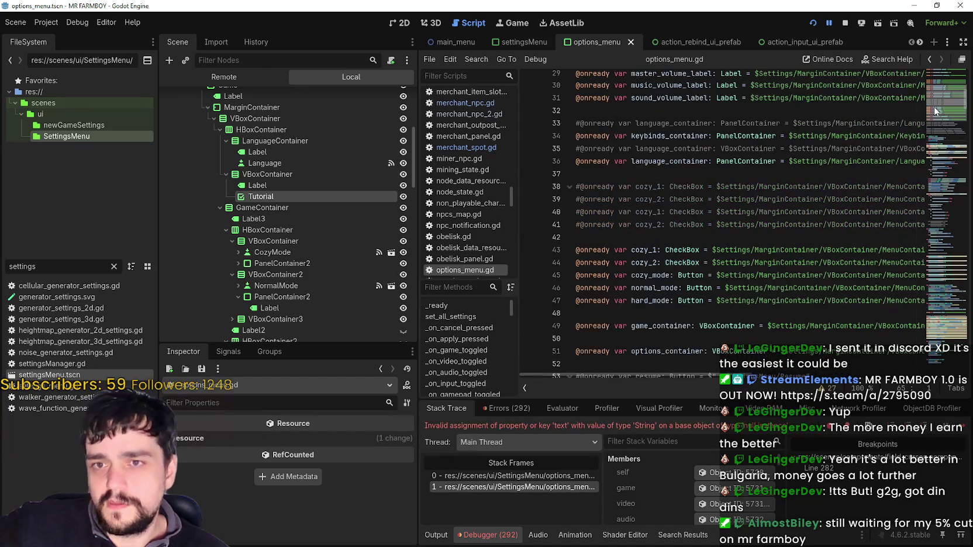
drag(933, 107, 929, 128)
double_click(636, 135)
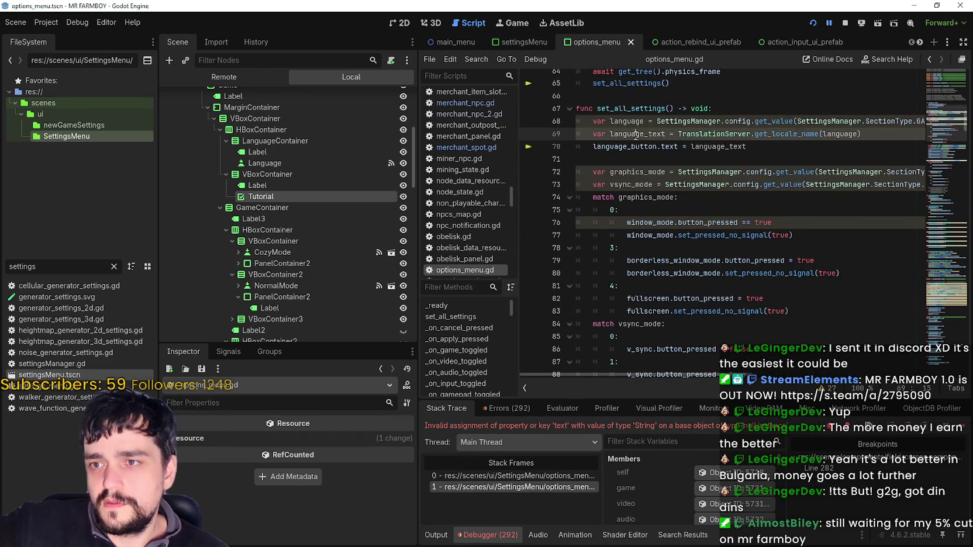
double_click(622, 148)
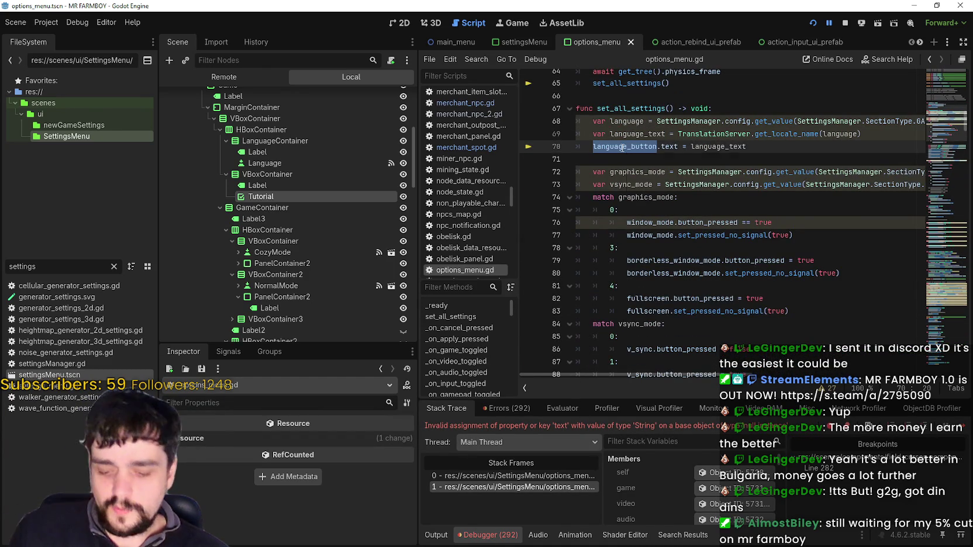
- Search options_menu.gd for the language_button onready declaration
key(ctrl+f)
key(shift+Return)
key(shift+Return)
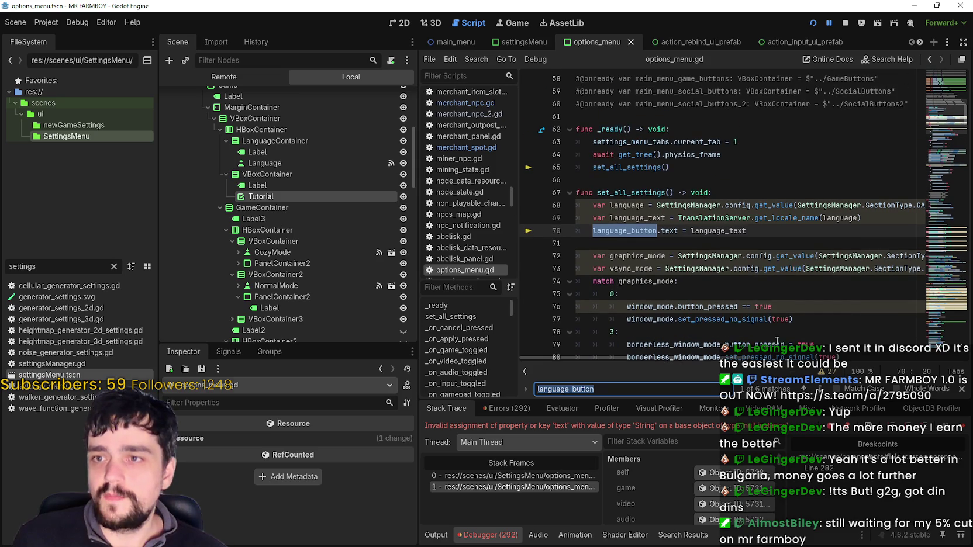
key(shift+Return)
key(shift+Return)
key(shift+Return)
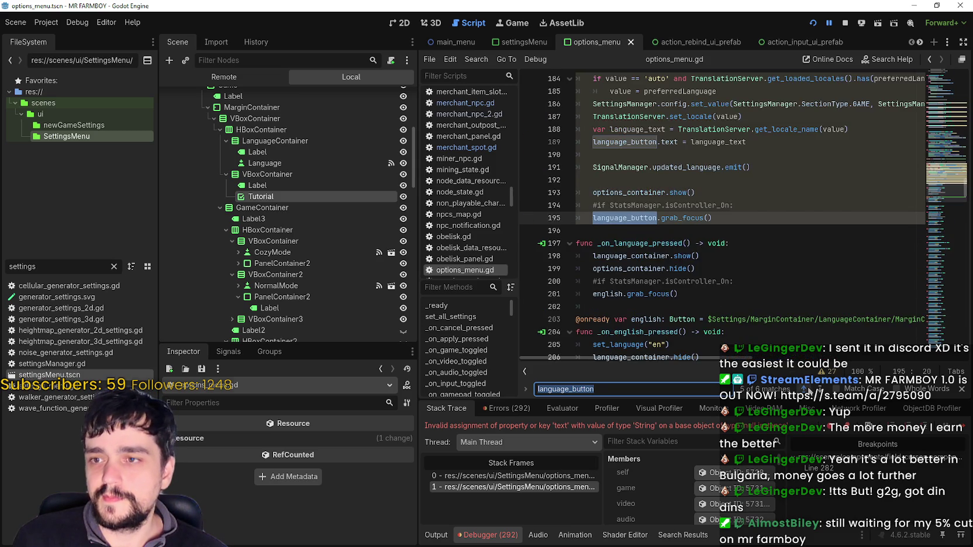
click(632, 206)
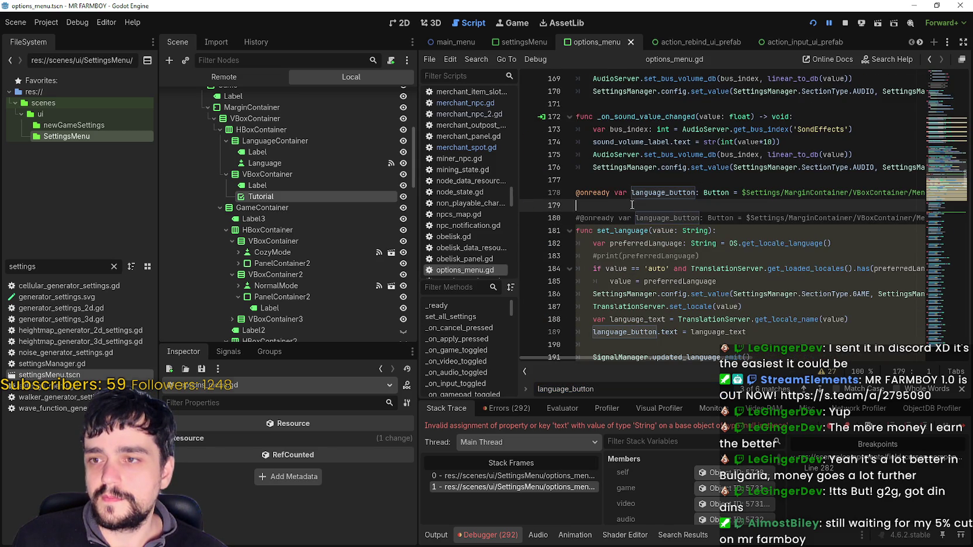
- Add an onready language_button reference to the Language node, comment out the old one, and rerun
mouse_move(283, 167)
mouse_down()
mouse_move(657, 217)
mouse_move(634, 204)
mouse_up()
click(659, 205)
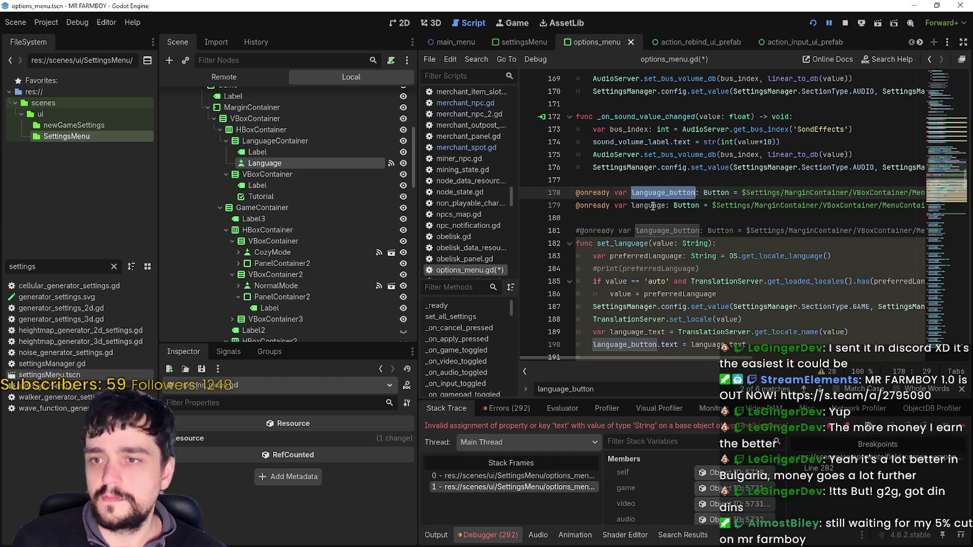
double_click(659, 205)
text(language_button)
click(577, 192)
text(#)
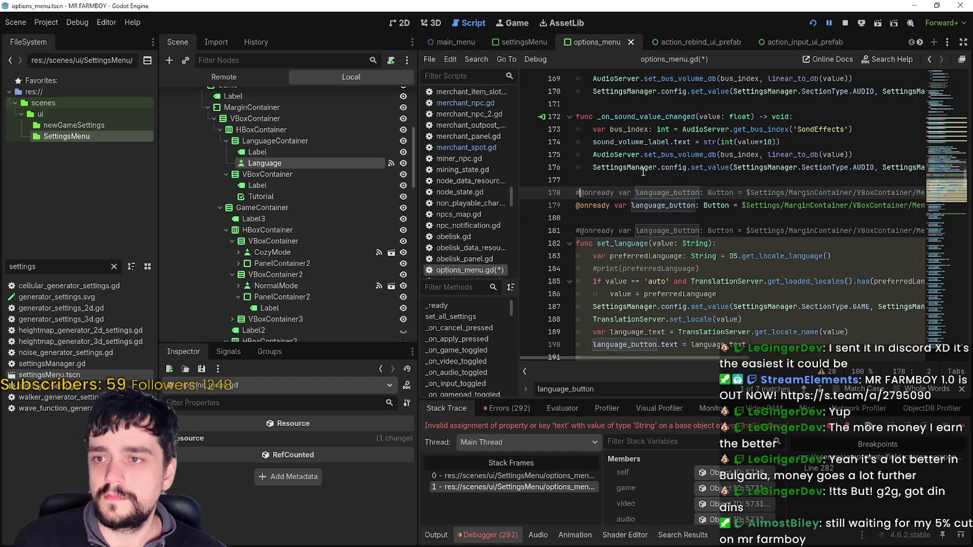
click(845, 23)
click(808, 25)
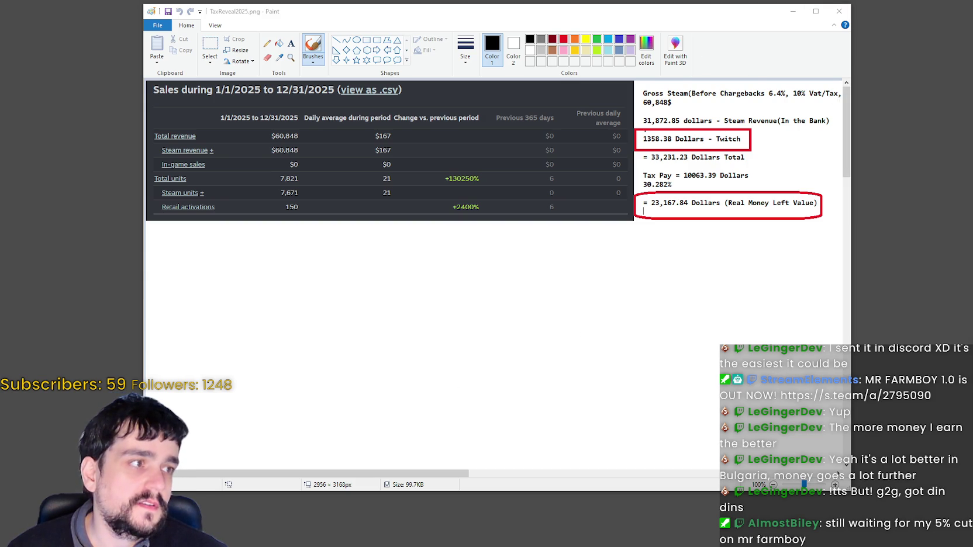
- Close Paint showing the TaxReveal2025.png sales and tax breakdown image
click(840, 12)
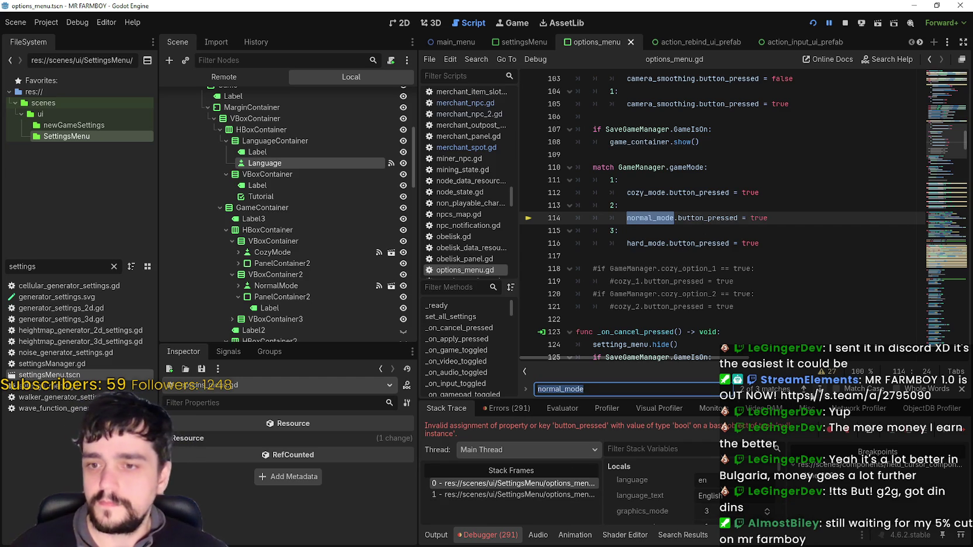
- Locate the old normal_mode declaration and open blank lines below the mode declarations
key(shift+Return)
click(627, 241)
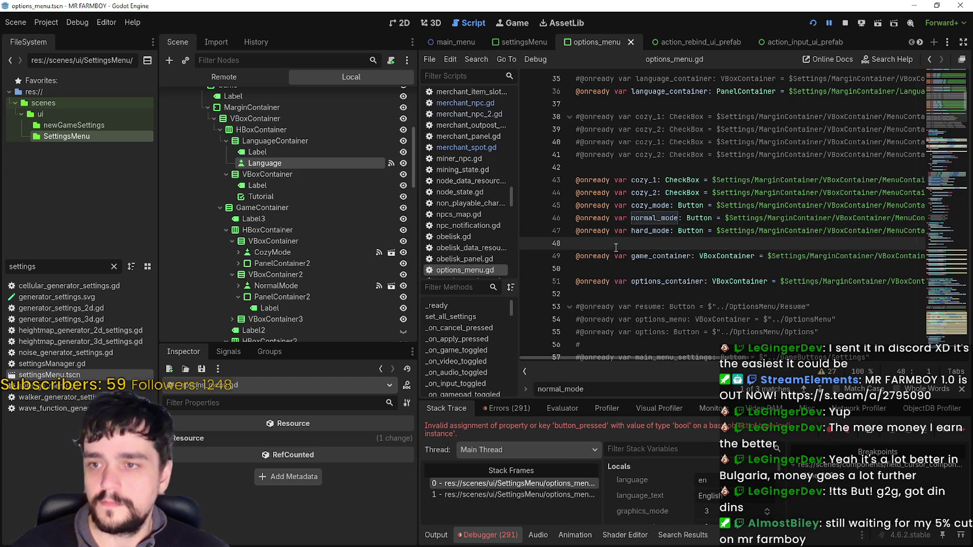
key(Return)
key(Return)
key(Up)
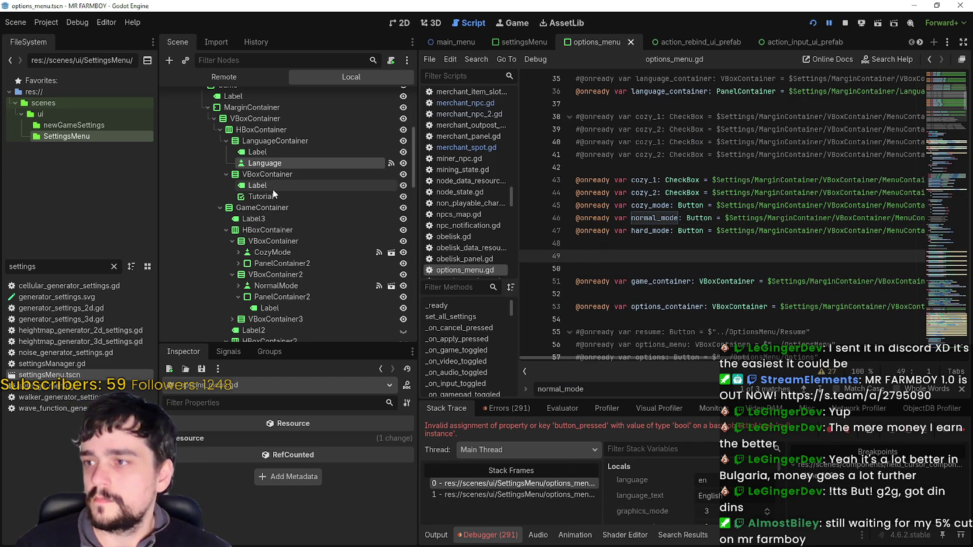
scroll(272, 191, down, 1)
scroll(290, 262, down, 1)
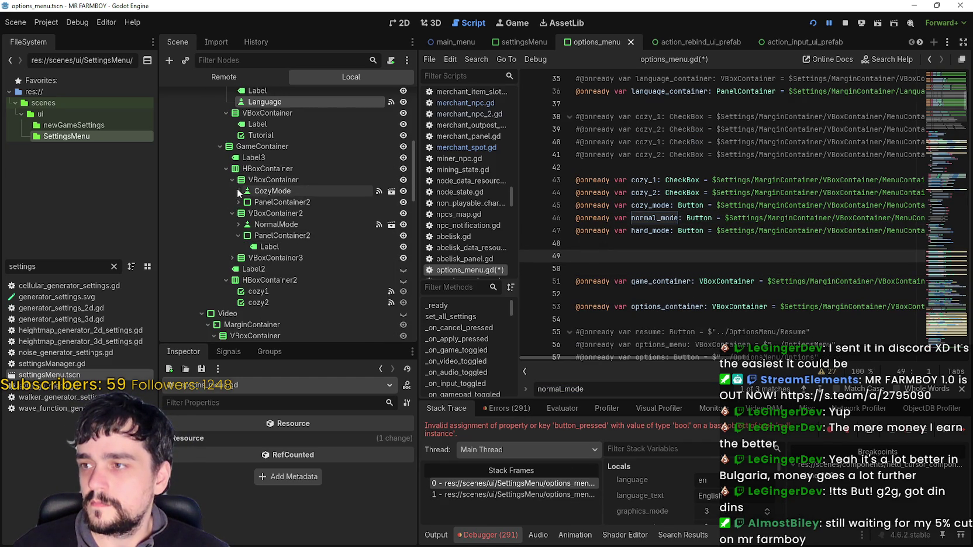
- Drag CozyMode, NormalMode and HardMode into the script as references on lines 49–51
click(238, 191)
click(239, 192)
drag(288, 192, 581, 239)
drag(635, 255, 634, 256)
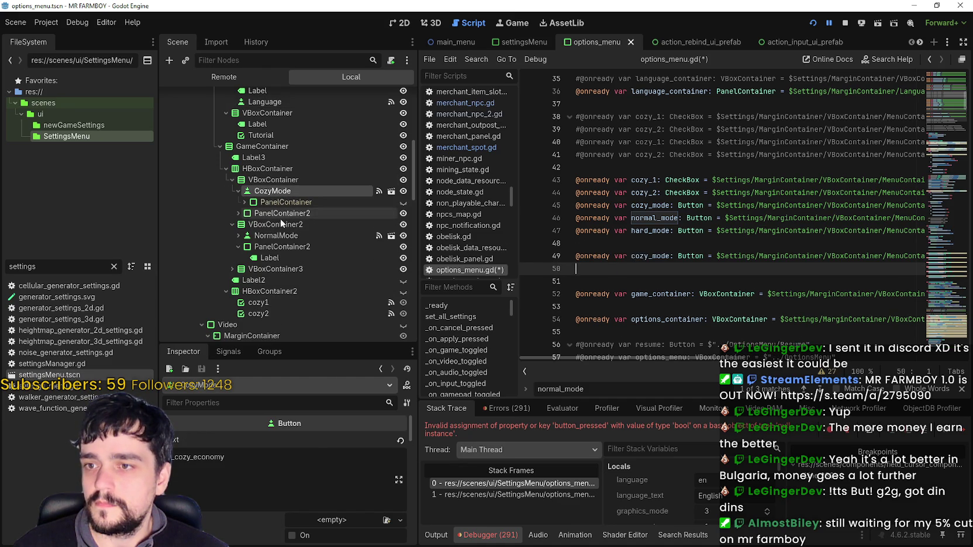
drag(254, 236, 653, 270)
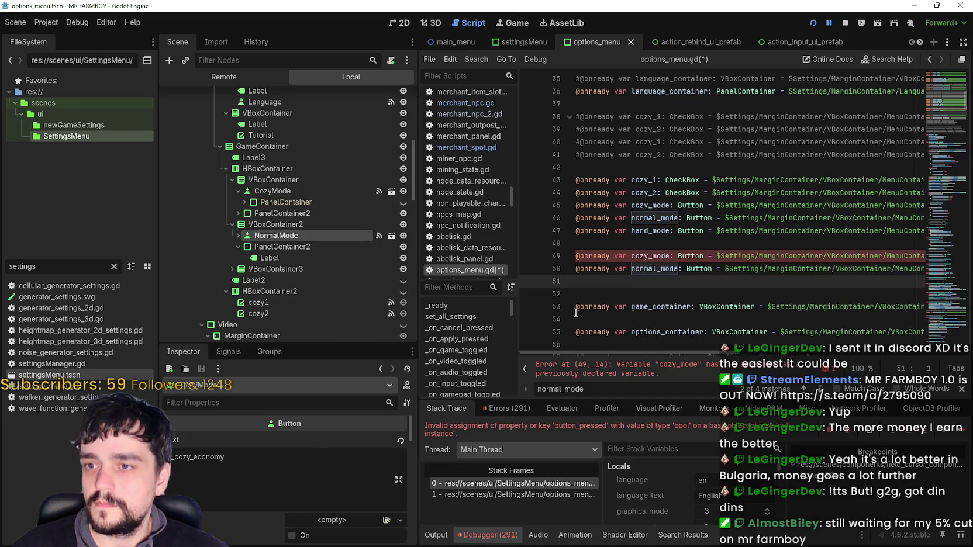
click(228, 269)
drag(267, 279, 670, 282)
- Comment out the old cozy_mode, normal_mode and hard_mode declarations and stop the game
click(578, 231)
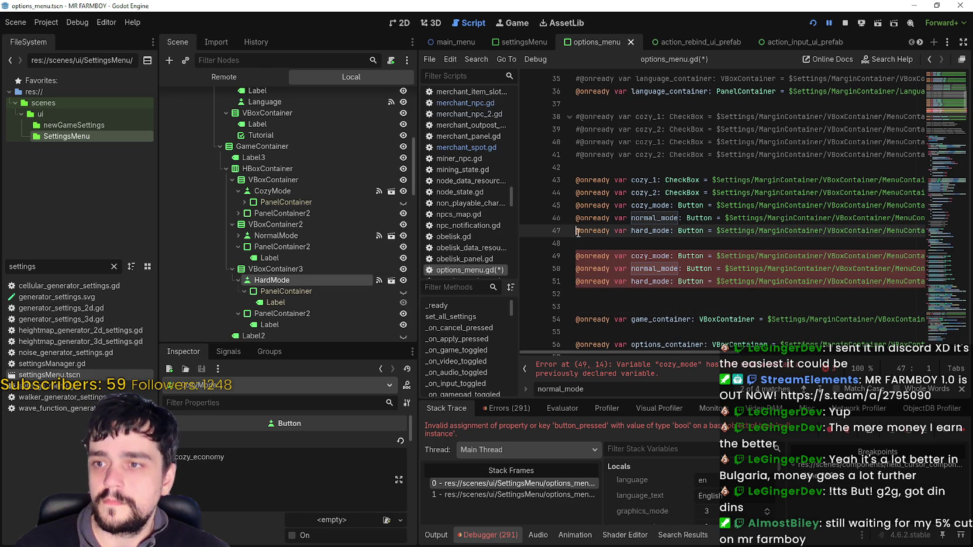
text(#)
click(576, 222)
key(ctrl+k)
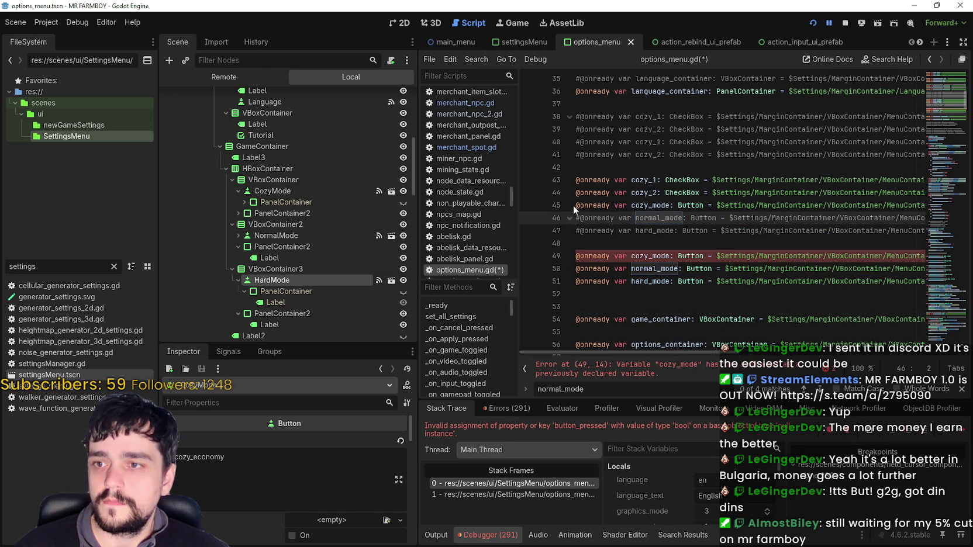
click(575, 205)
key(ctrl+k)
click(607, 218)
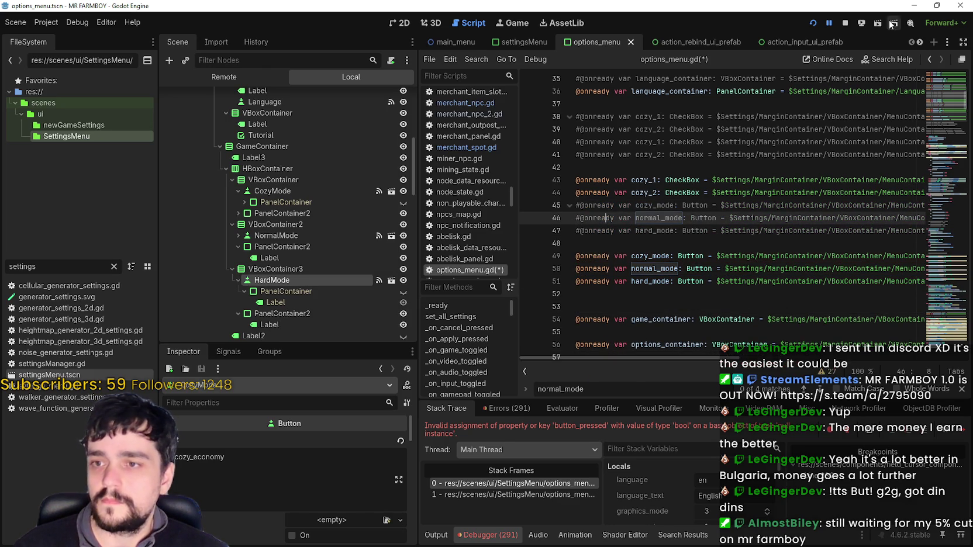
click(845, 23)
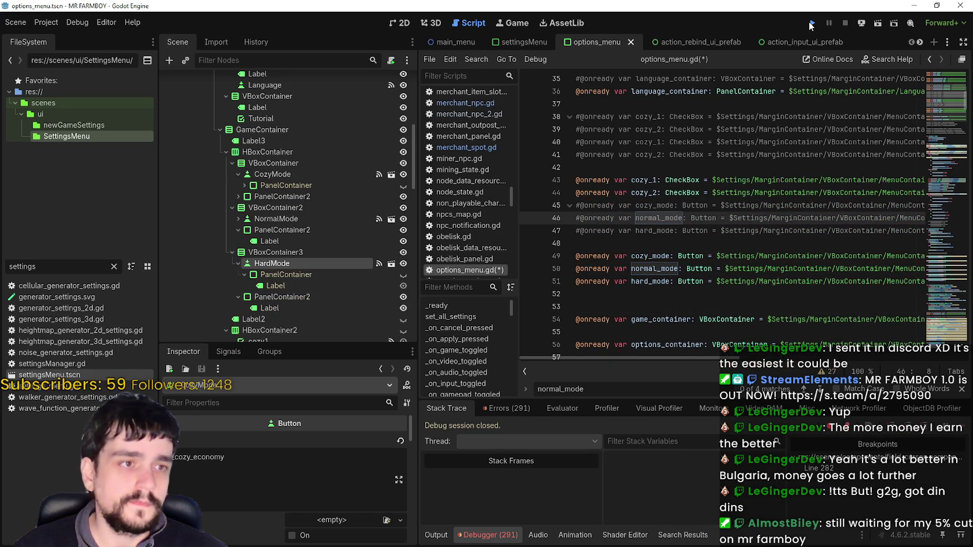
- Run MR FARMBOY to its title menu, then bring the Twitch stream in Chrome to the front
click(812, 23)
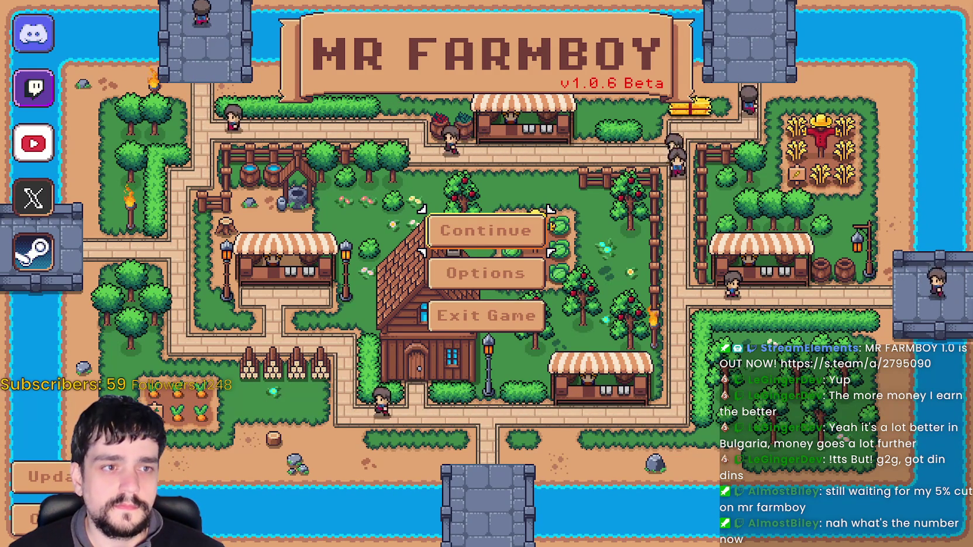
key(alt+Tab)
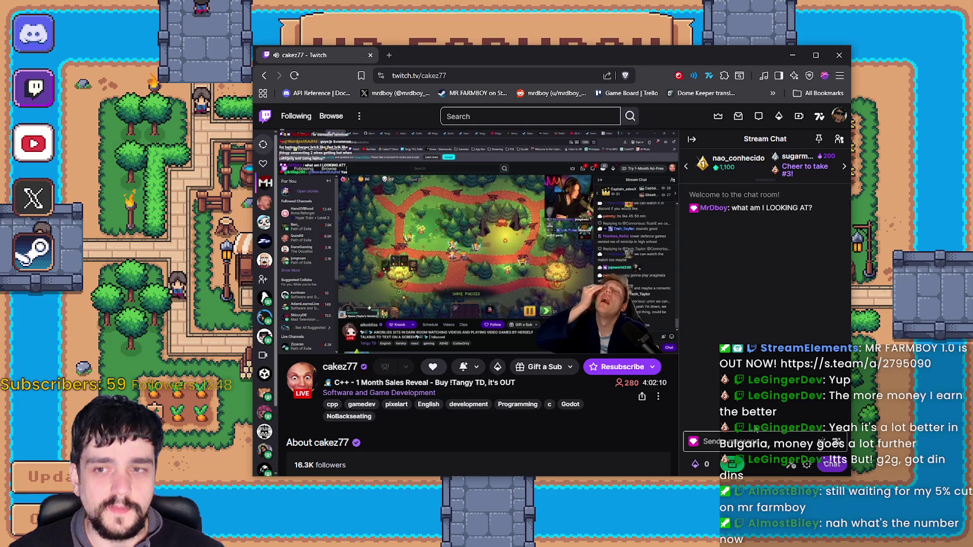
- Click into the Twitch chat box, nudge the Chrome window right, and return to the game
click(747, 439)
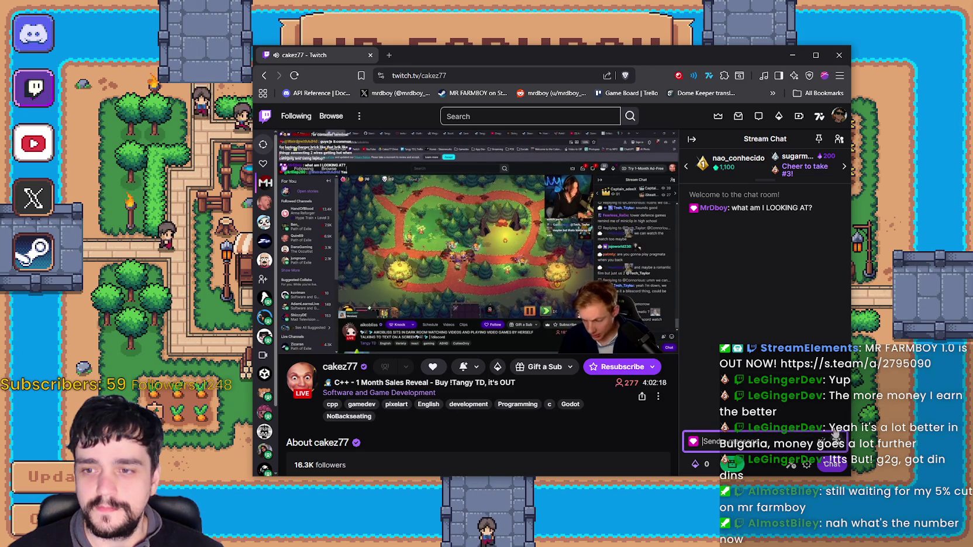
mouse_move(671, 59)
mouse_down()
mouse_move(695, 28)
mouse_move(715, 53)
mouse_up()
key(alt+Tab)
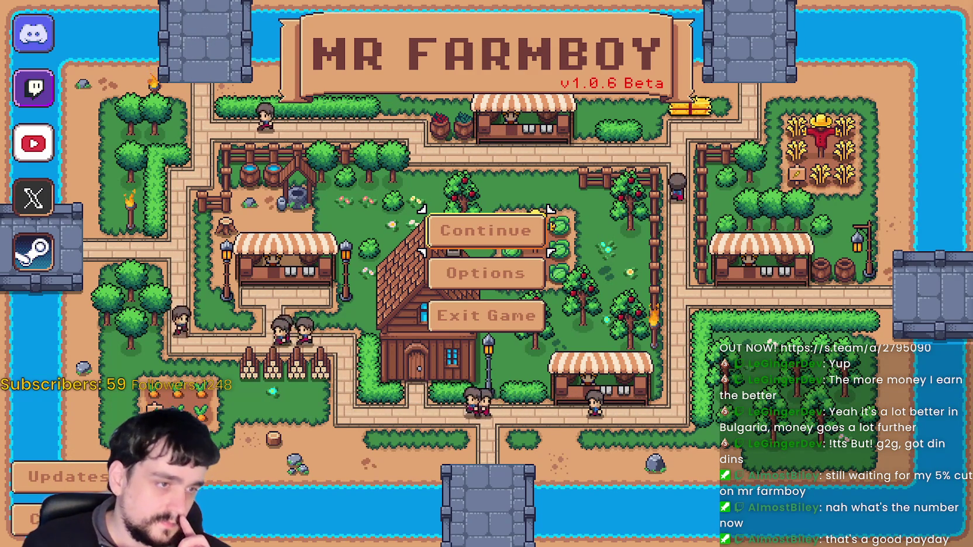
- Continue from the title menu and load Save 9
key(Return)
scroll(514, 310, down, 6)
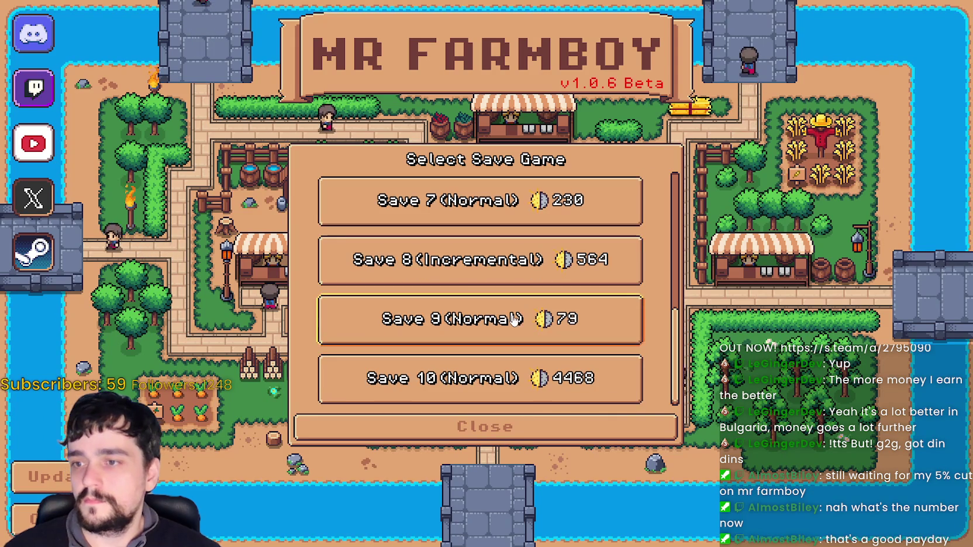
click(516, 318)
click(437, 333)
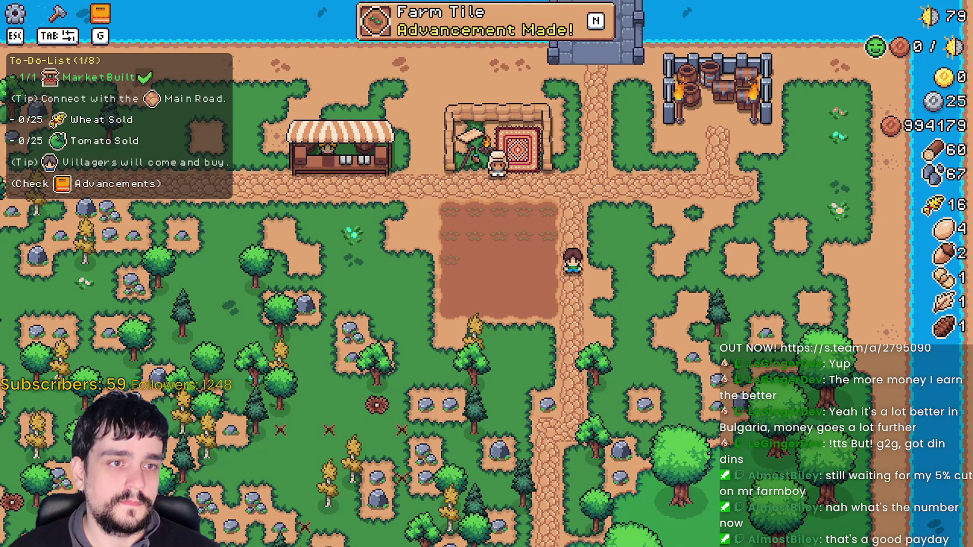
- Plant wheat along the top row of the farm tile
key(a)
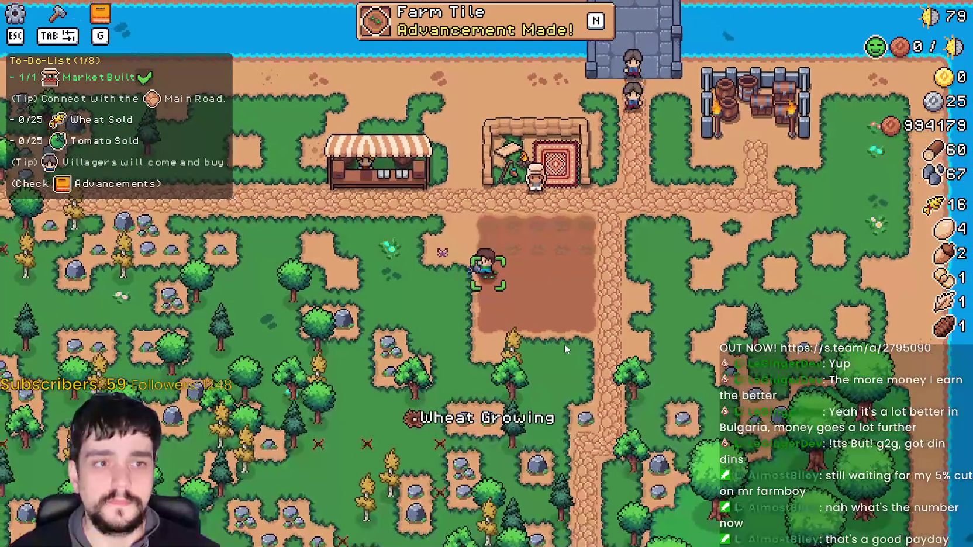
key(w)
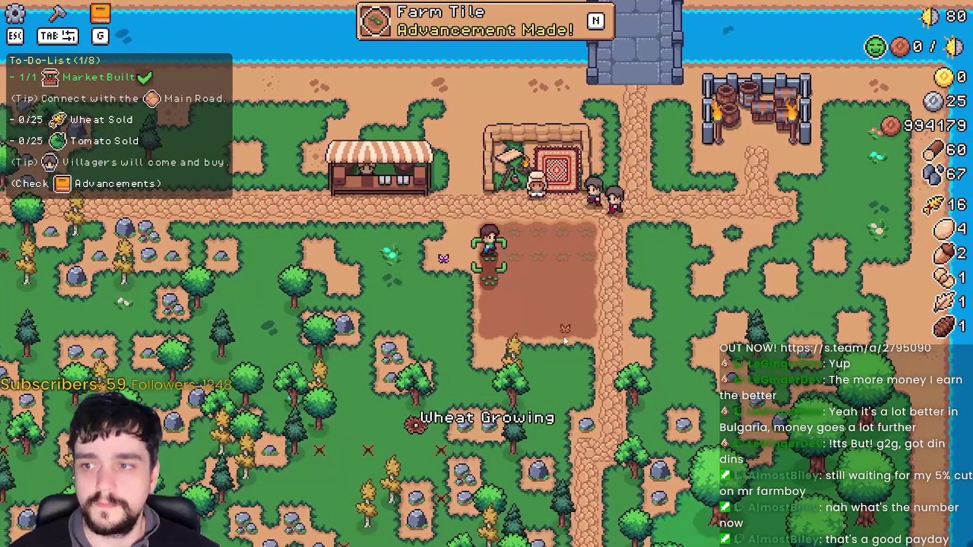
key(d)
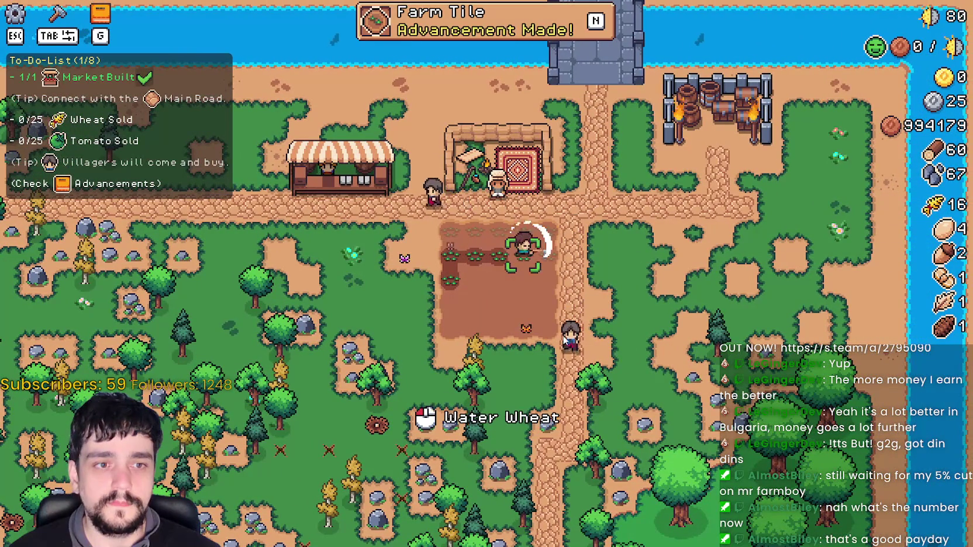
key(d)
- Walk up past the road to the river edge and catch a fish
key(w)
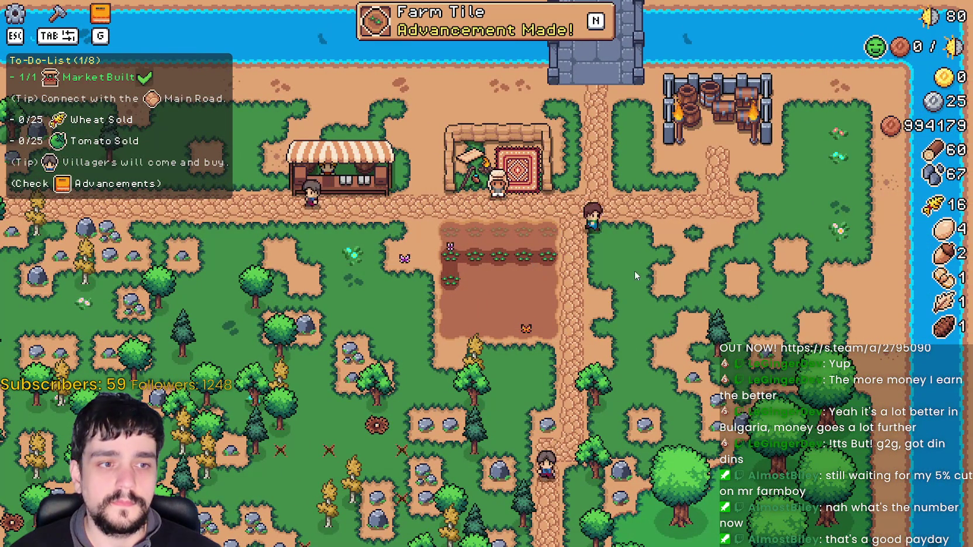
key(w)
key(d)
click(628, 233)
- Water the wheat sprouts along the row, then walk toward the merchant
key(s)
key(a)
click(628, 234)
key(a)
click(628, 233)
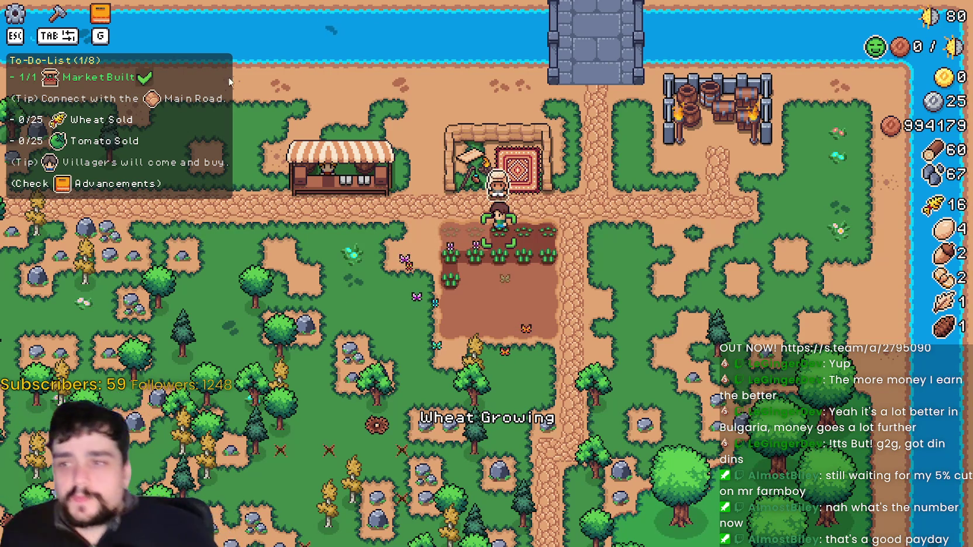
key(a)
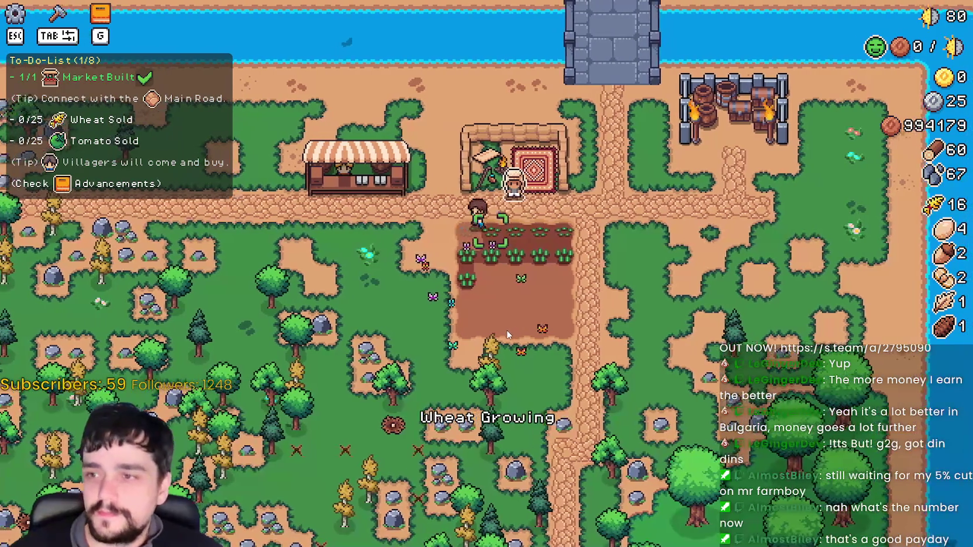
key(d)
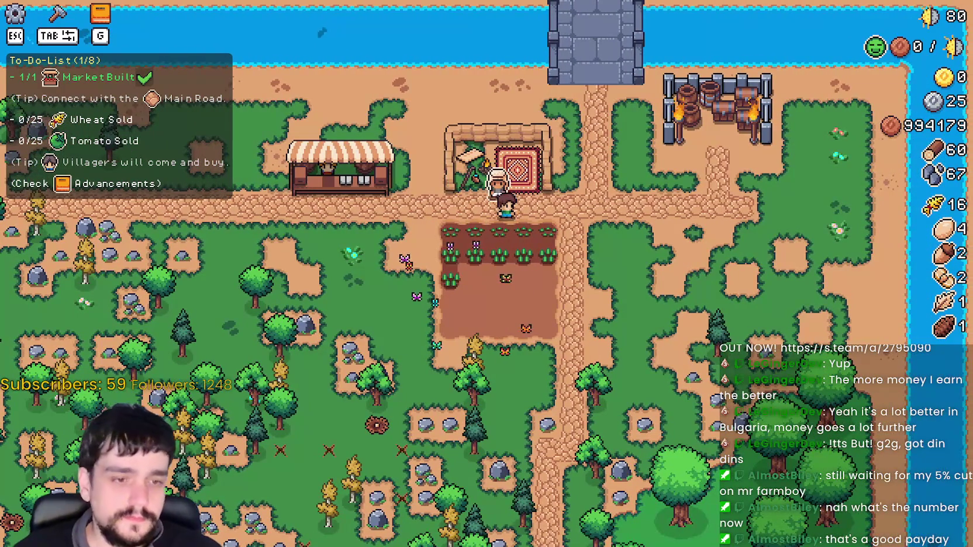
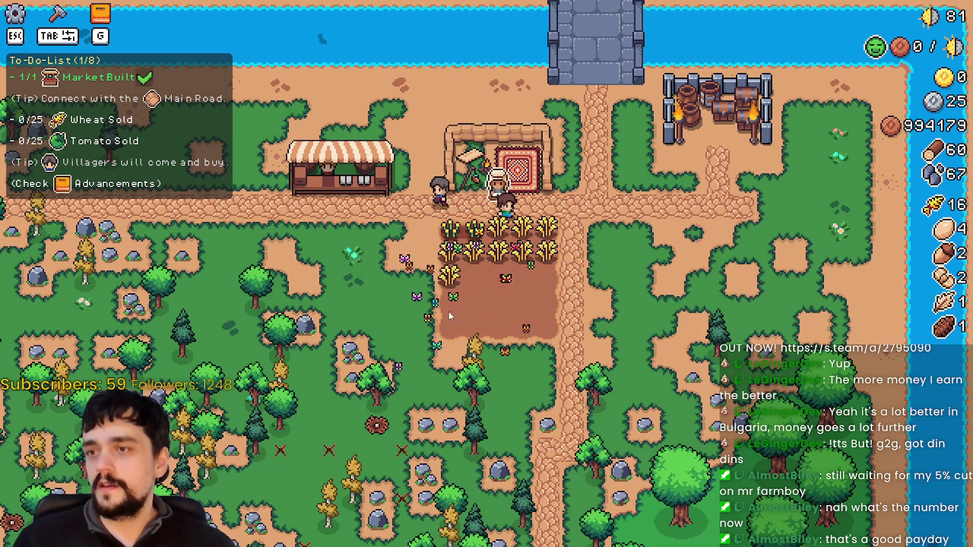
- In the game, view and close the merchant's price list, then view the advancements tree
click(515, 167)
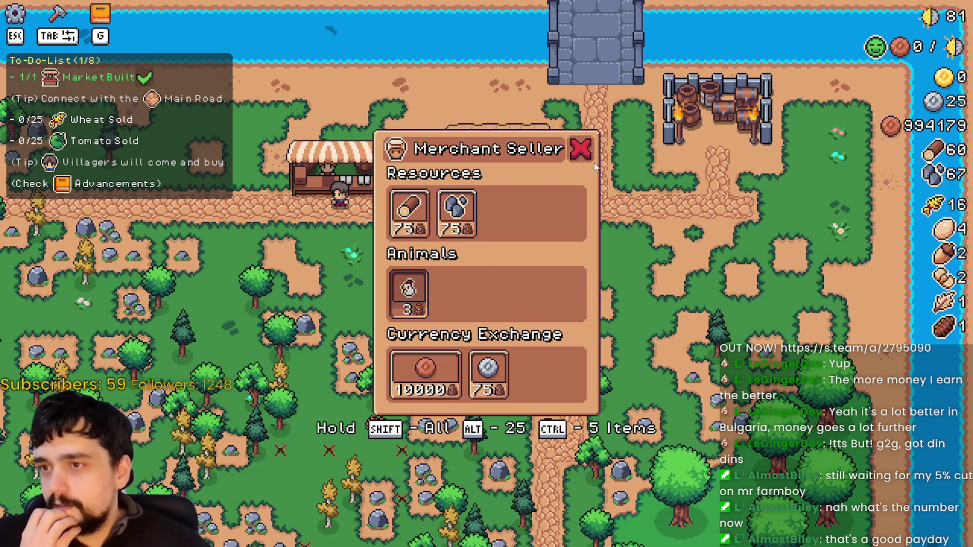
click(589, 157)
scroll(618, 340, up, 2)
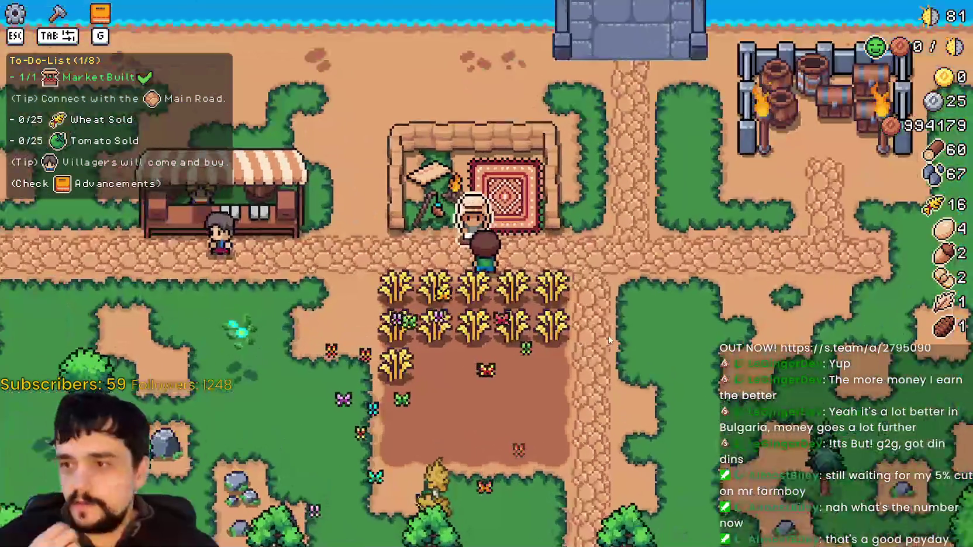
key(g)
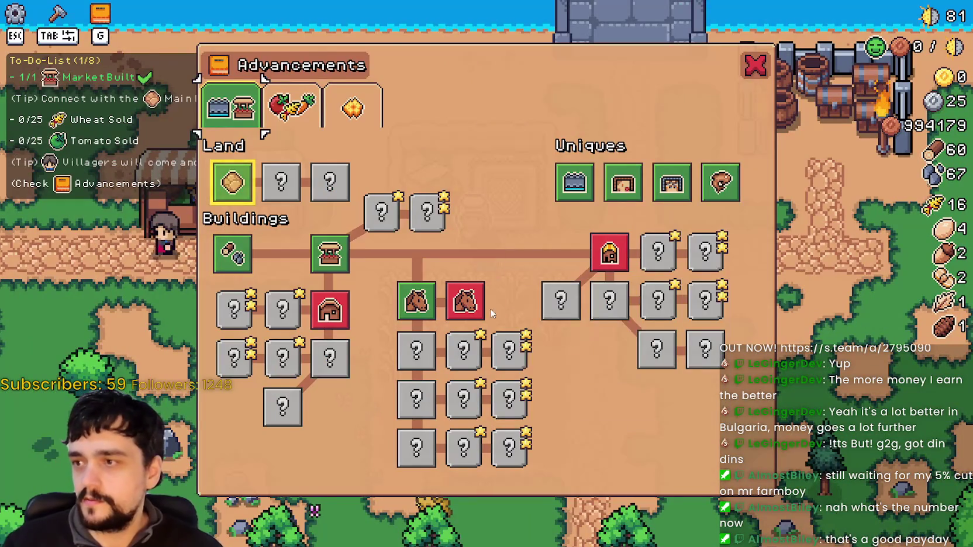
key(g)
key(g)
key(g)
key(g)
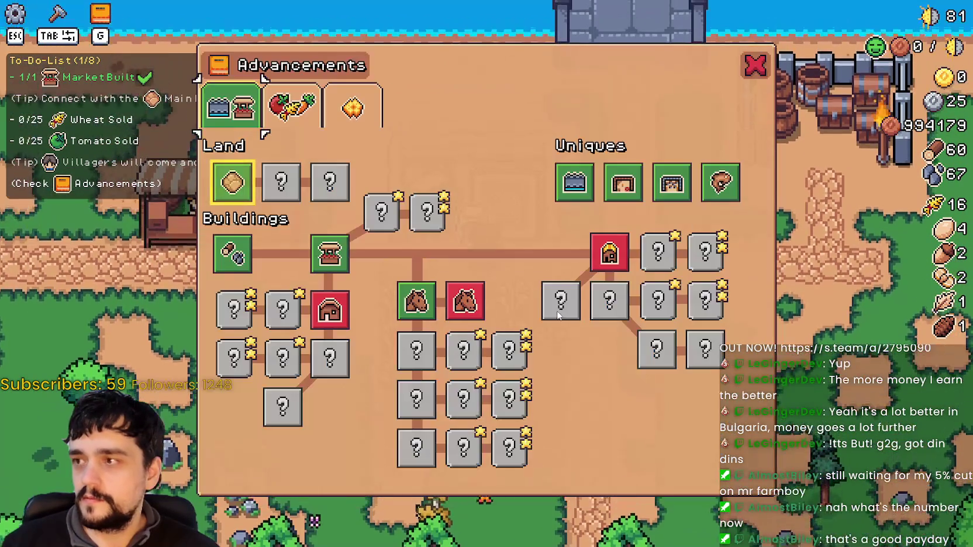
- Pause the game and toggle the To-Do-List tutorial off and on in Game options
key(Escape)
click(456, 223)
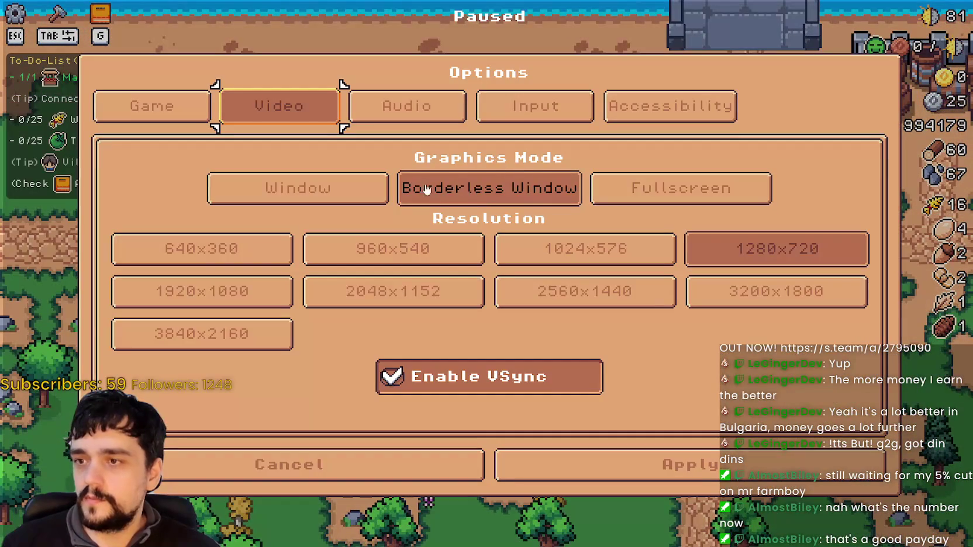
click(205, 107)
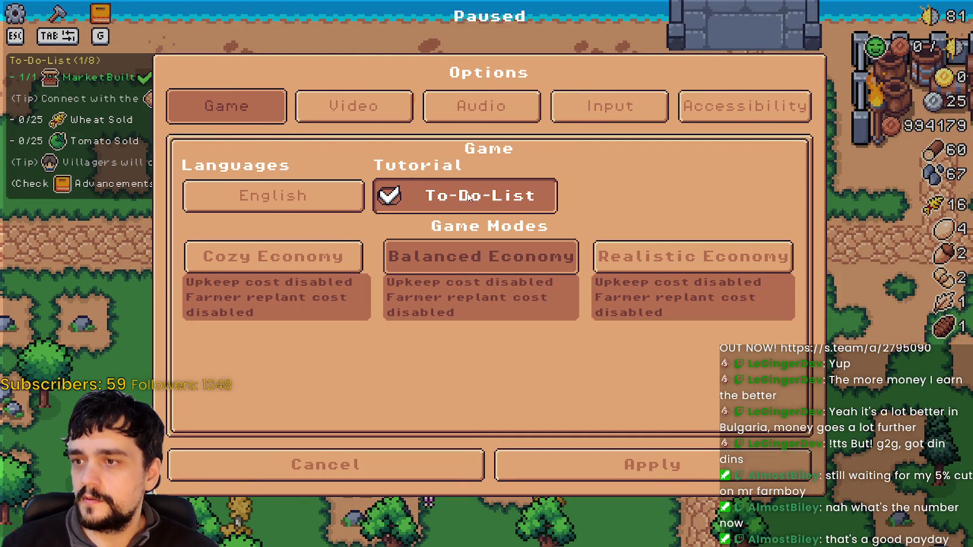
click(433, 200)
click(433, 200)
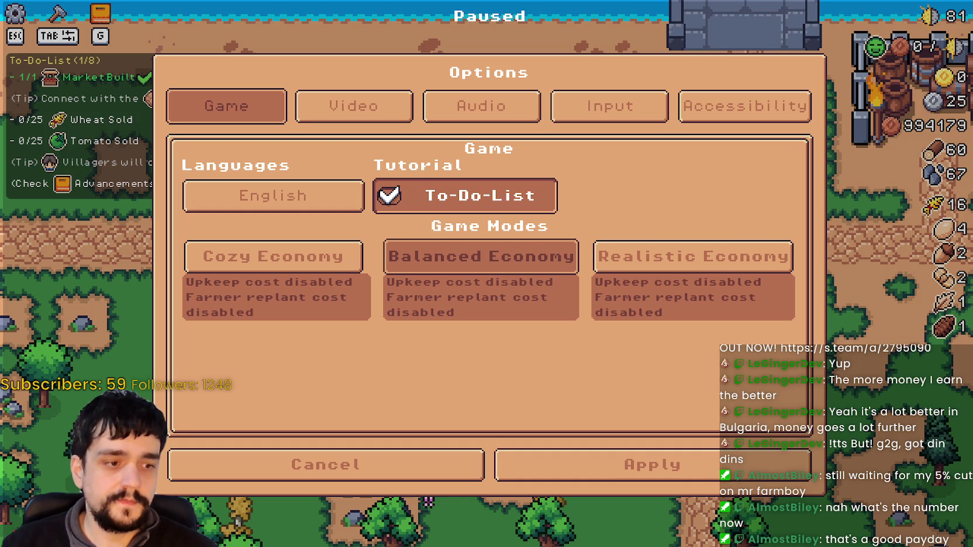
key(alt+Tab)
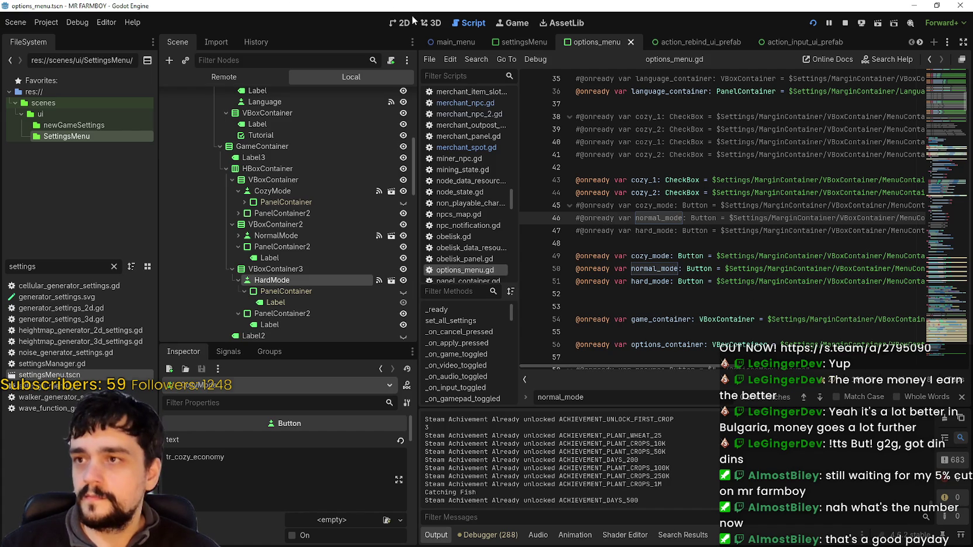
- View the options menu scene in 2D and select the Tutorial checkbox node
click(402, 23)
scroll(682, 312, down, 2)
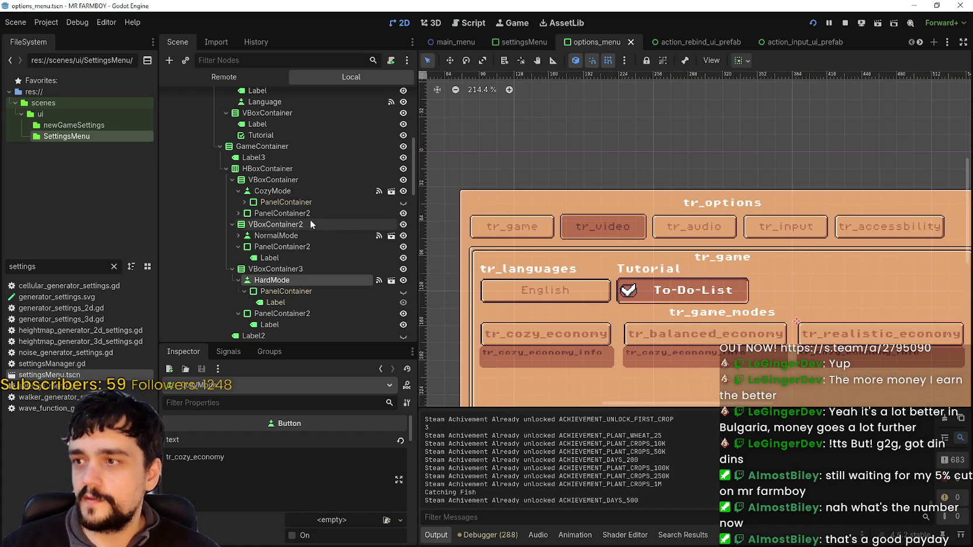
click(671, 299)
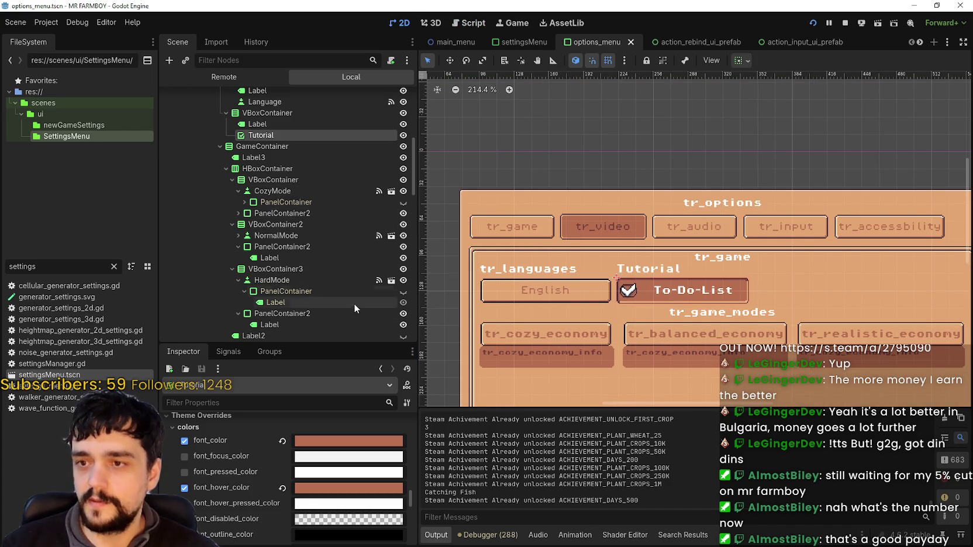
key(alt+Tab)
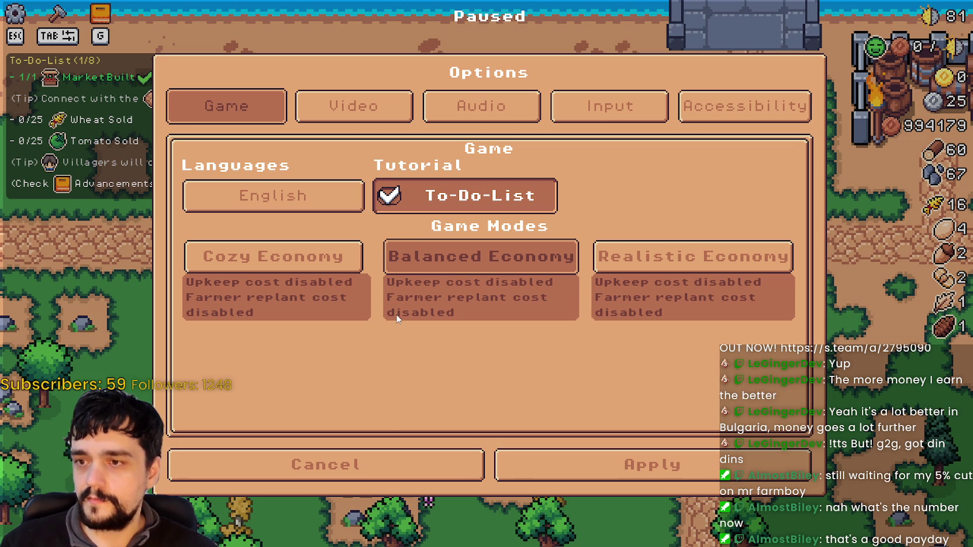
key(alt+Tab)
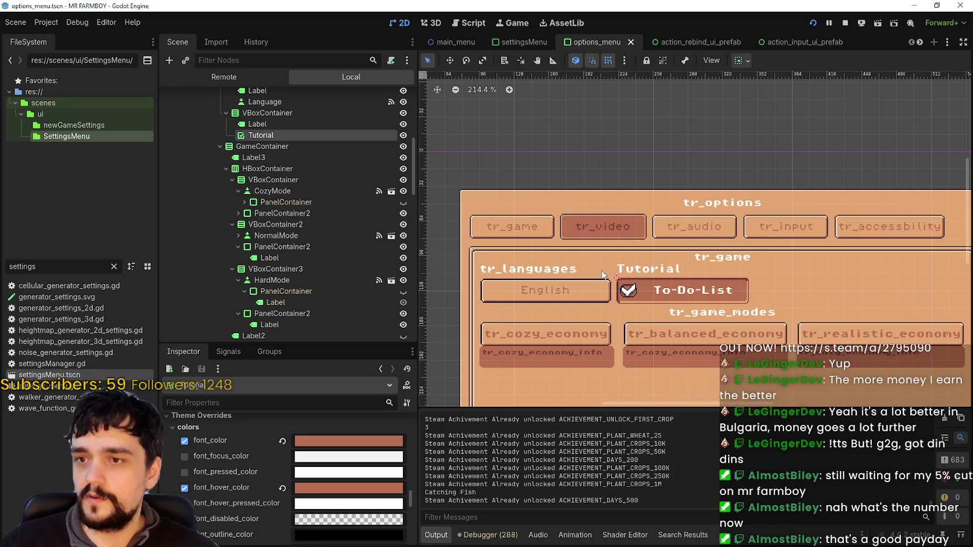
- Raise the Game page MarginContainer's top margin from 11 to 23, then view it in-game
scroll(277, 152, up, 2)
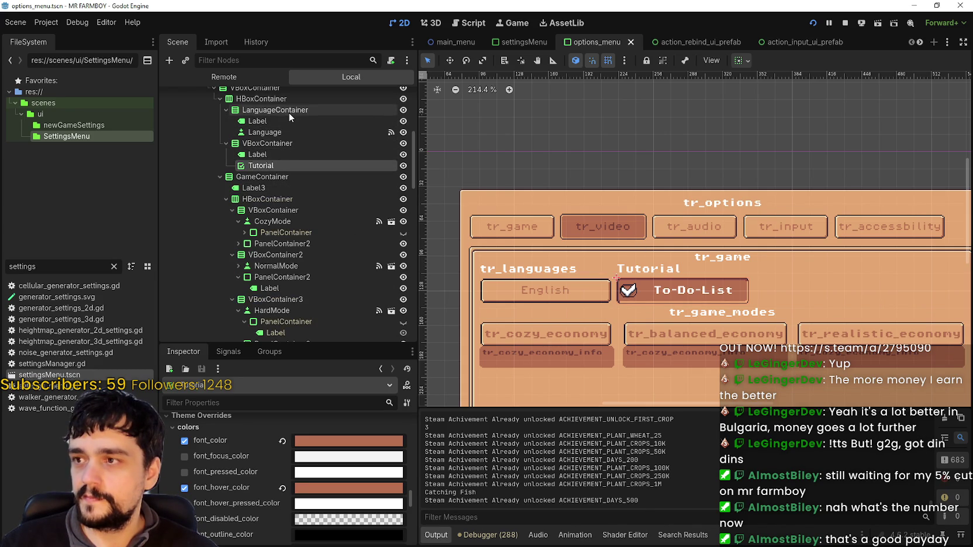
scroll(288, 112, up, 4)
click(290, 138)
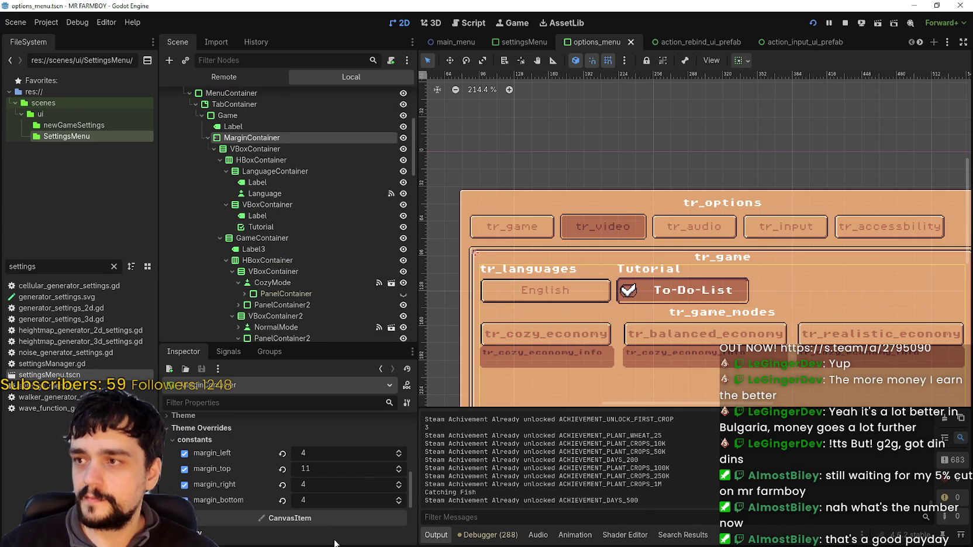
drag(398, 469, 398, 469)
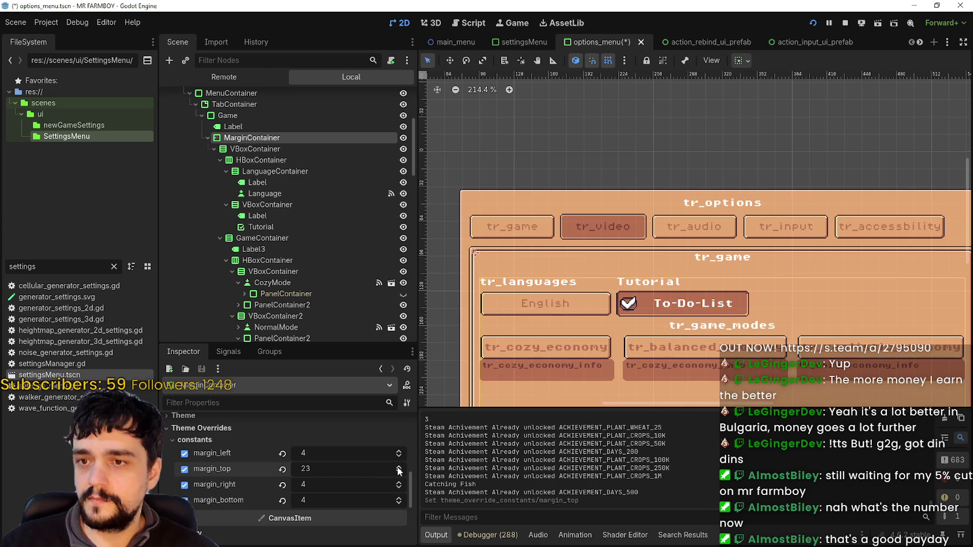
key(alt+Tab)
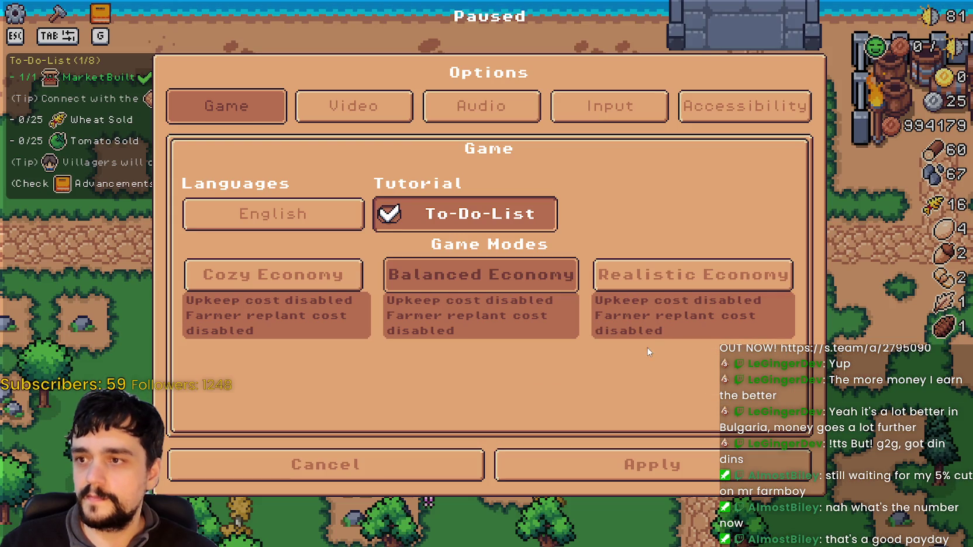
- Move keyboard focus among To-Do-List, Balanced and Cozy Economy, and the Video and Audio tabs
key(alt+Tab)
key(alt+Tab)
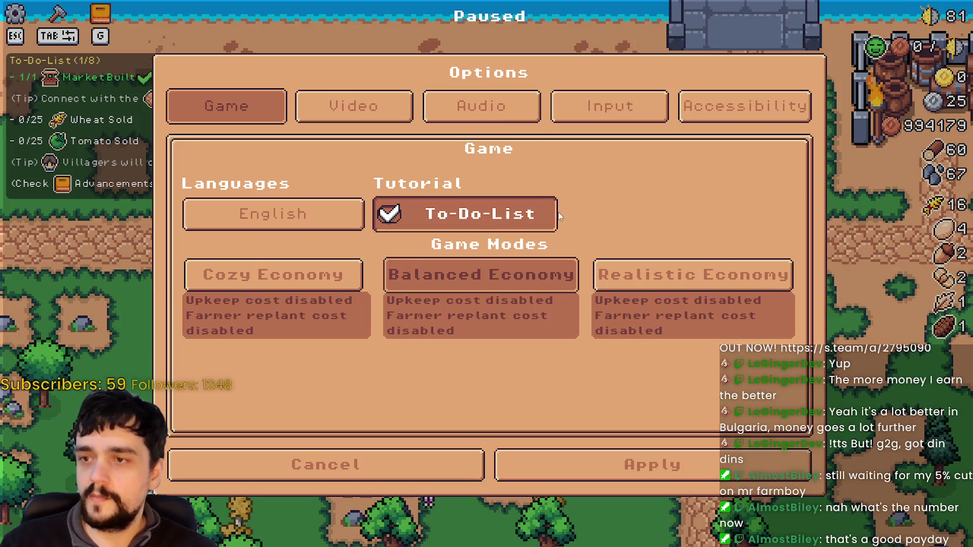
key(Down)
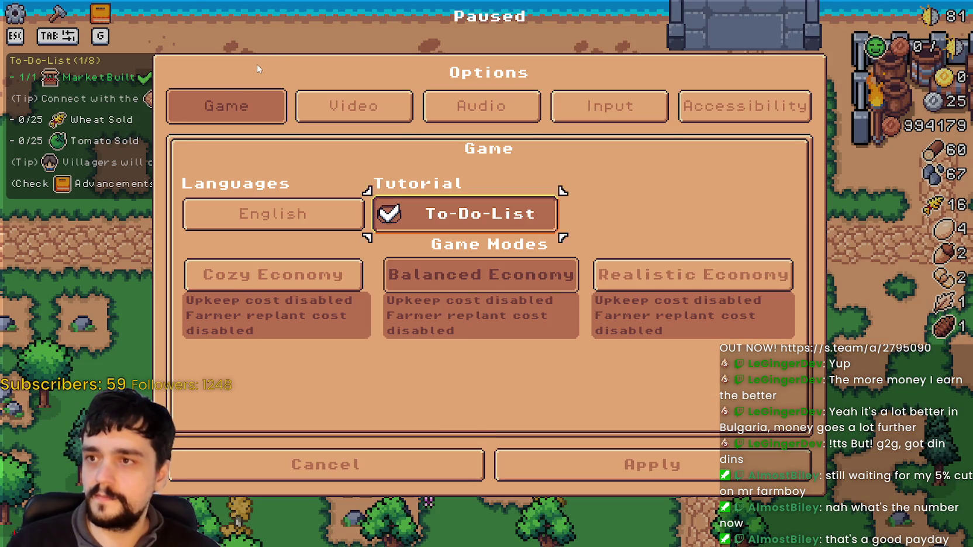
key(Down)
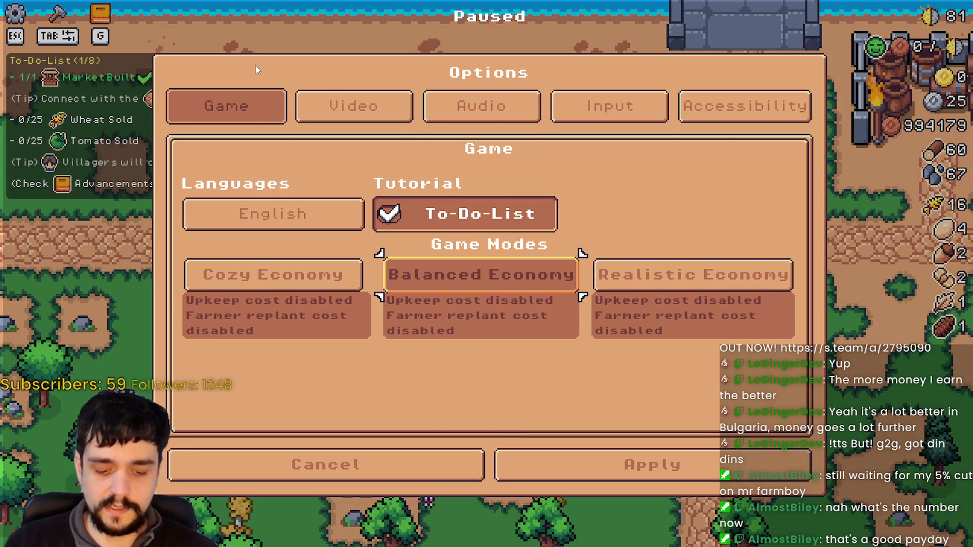
key(Left)
key(Up)
key(Up)
key(Right)
key(Right)
key(Left)
key(Left)
key(Down)
key(Up)
- Cycle focus across the Input tab, Realistic, Balanced and Cozy Economy, and back to To-Do-List
key(Right)
key(Down)
key(Down)
key(Up)
key(Down)
key(Up)
key(Down)
key(Right)
key(Up)
key(Up)
key(Right)
key(Right)
key(Left)
key(Down)
key(Right)
key(Down)
key(Left)
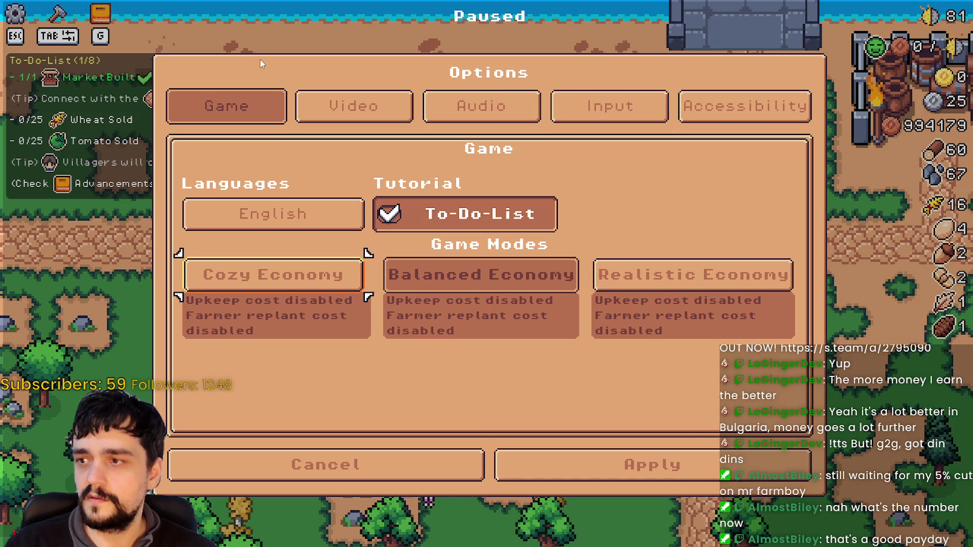
key(Right)
key(Right)
key(Left)
key(Left)
key(Up)
key(Right)
key(alt+Tab)
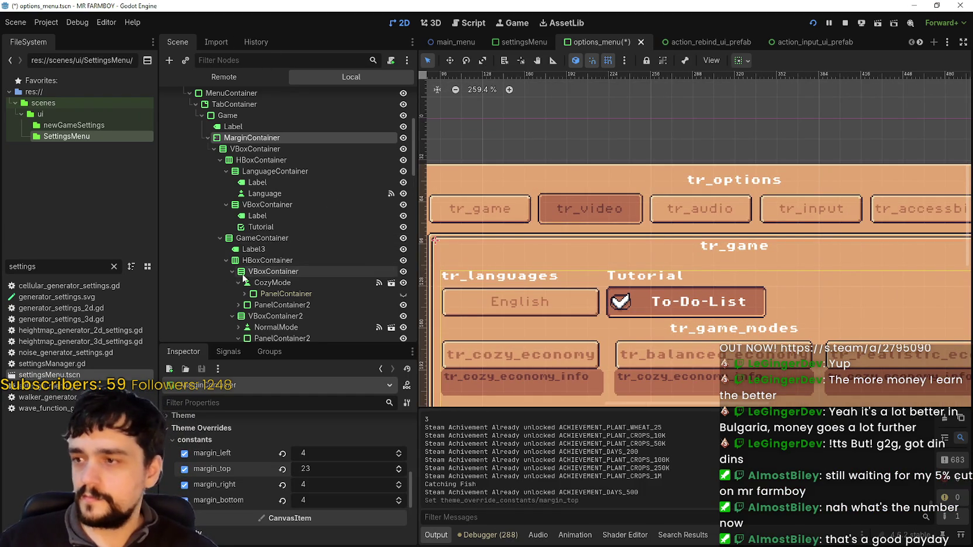
- Select the Tutorial checkbox node and enlarge the Inspector to review its colour theme overrides
scroll(319, 256, down, 6)
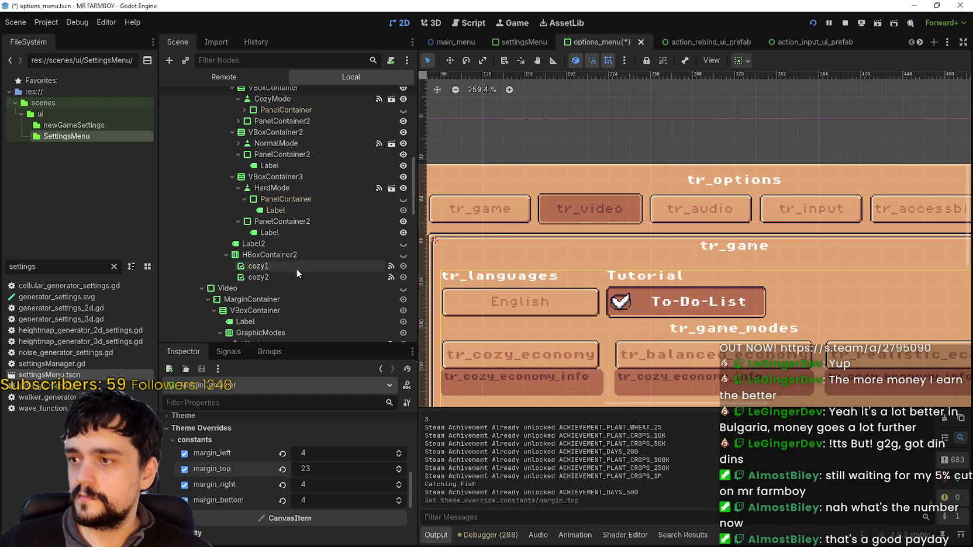
scroll(311, 225, up, 6)
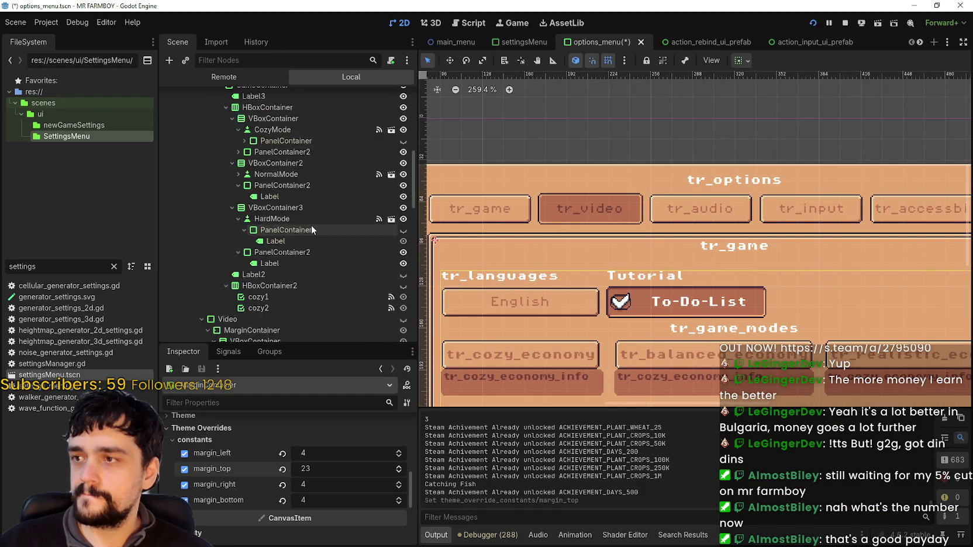
click(308, 227)
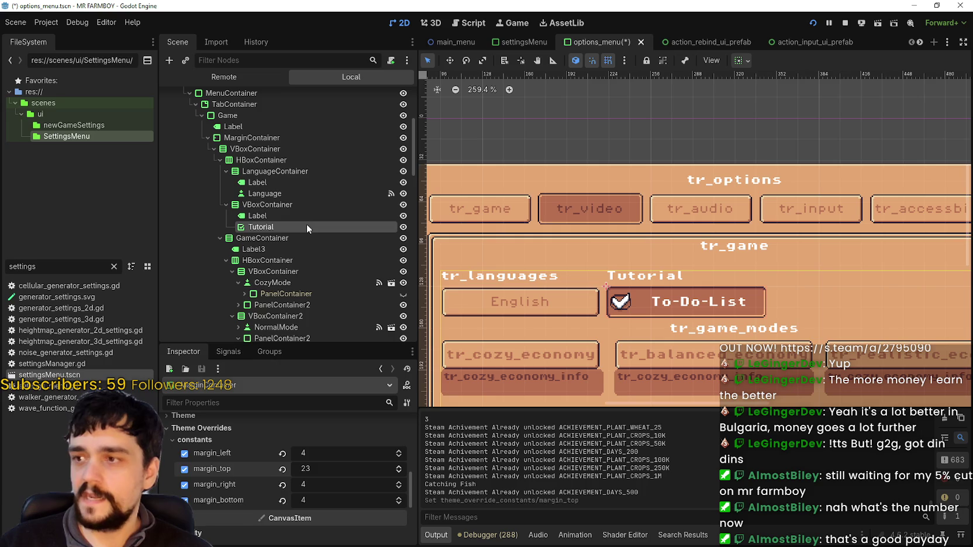
drag(321, 342, 313, 229)
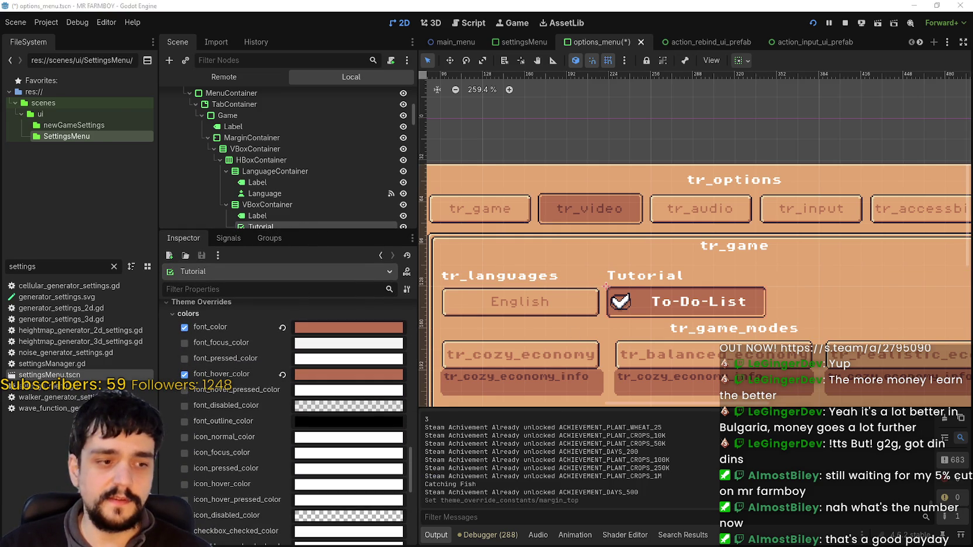
key(alt+Tab)
key(Left)
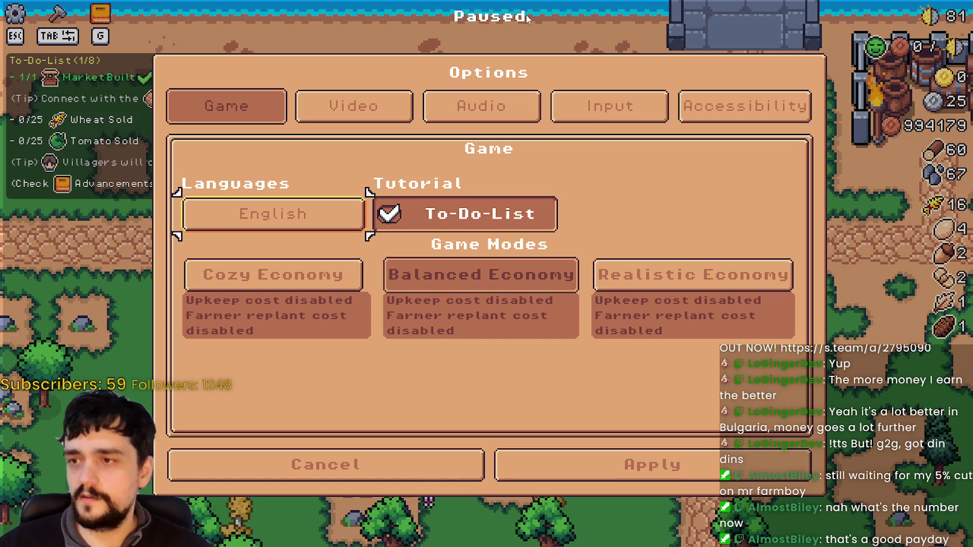
- Step keyboard focus between the To-Do-List option and the Cozy, Balanced and Realistic Economy modes
key(Up)
key(Down)
key(Right)
key(Up)
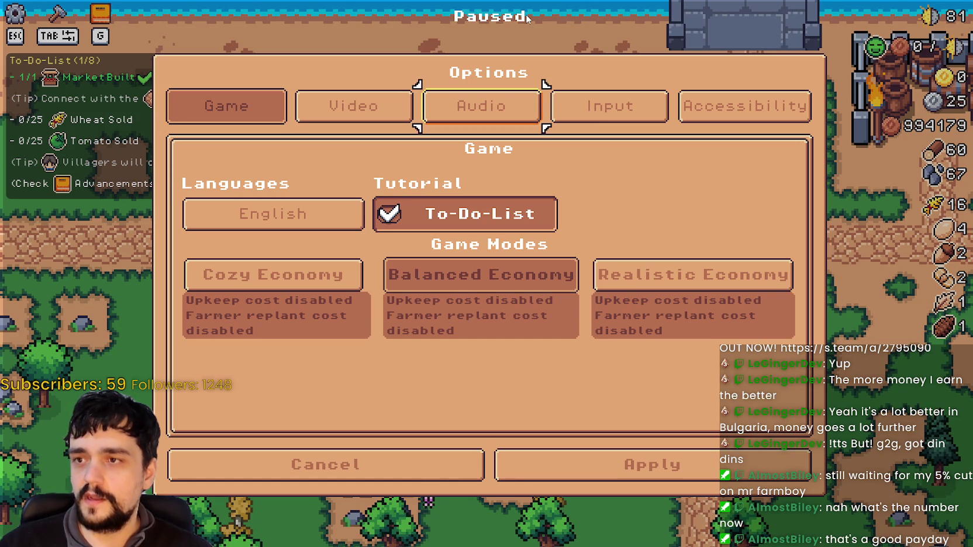
key(Down)
key(Down)
key(Up)
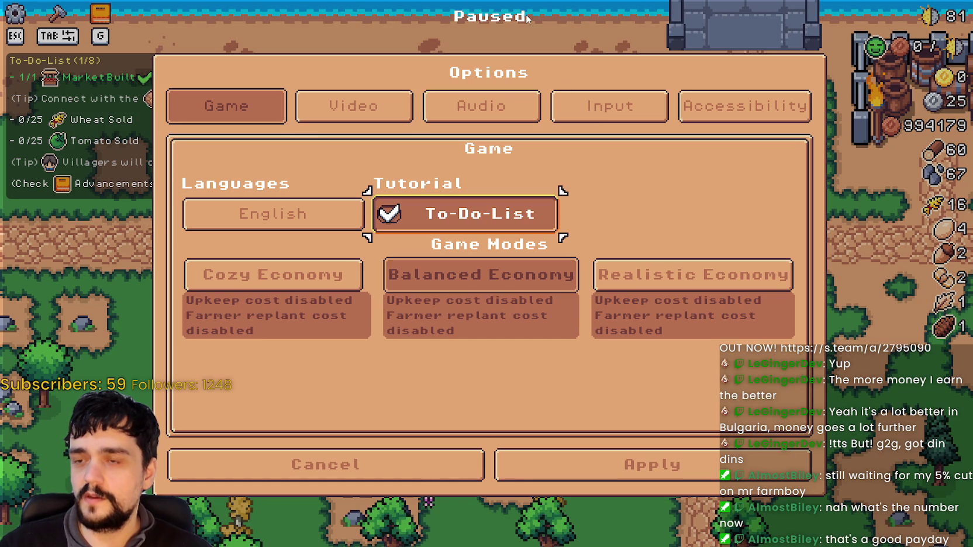
key(Down)
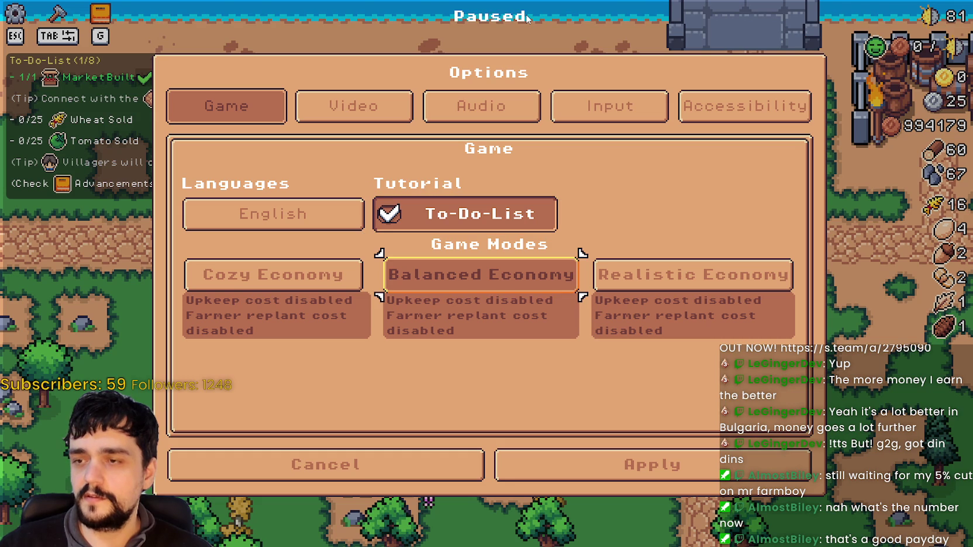
key(Left)
key(Right)
key(Right)
key(Left)
key(Up)
key(Down)
key(Right)
key(Up)
key(Down)
key(Right)
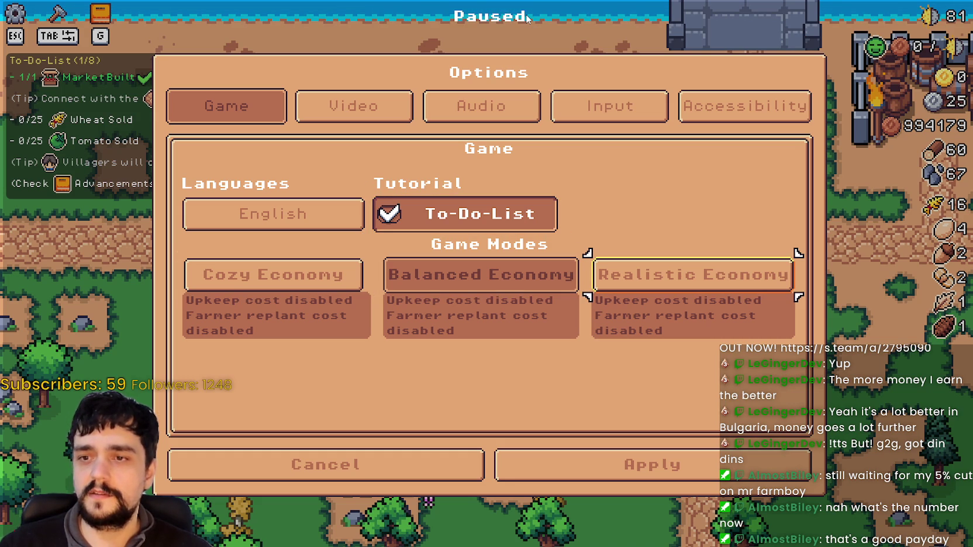
key(Up)
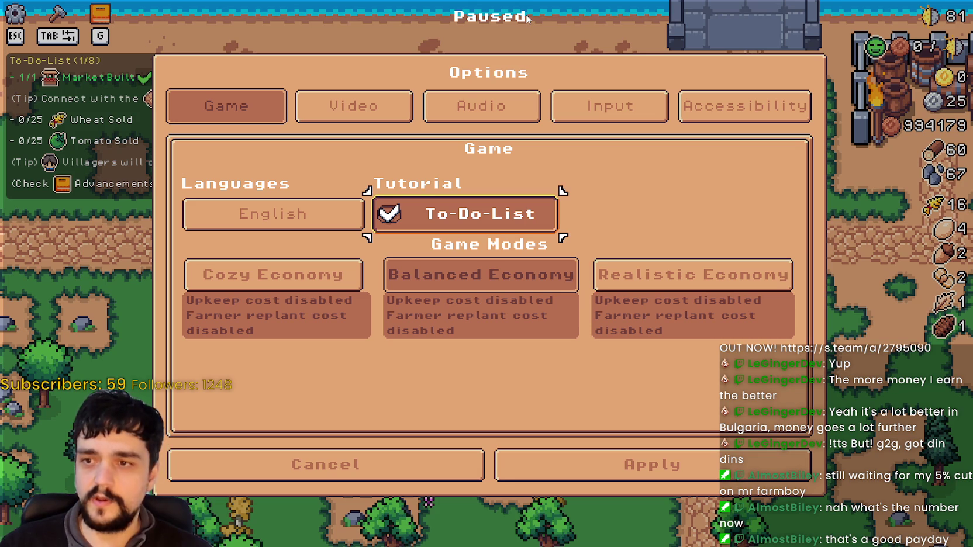
key(Down)
key(Right)
key(Up)
key(Down)
key(Right)
key(Left)
key(Down)
key(Up)
key(Up)
key(Down)
key(Right)
key(Left)
key(Left)
key(Right)
key(Right)
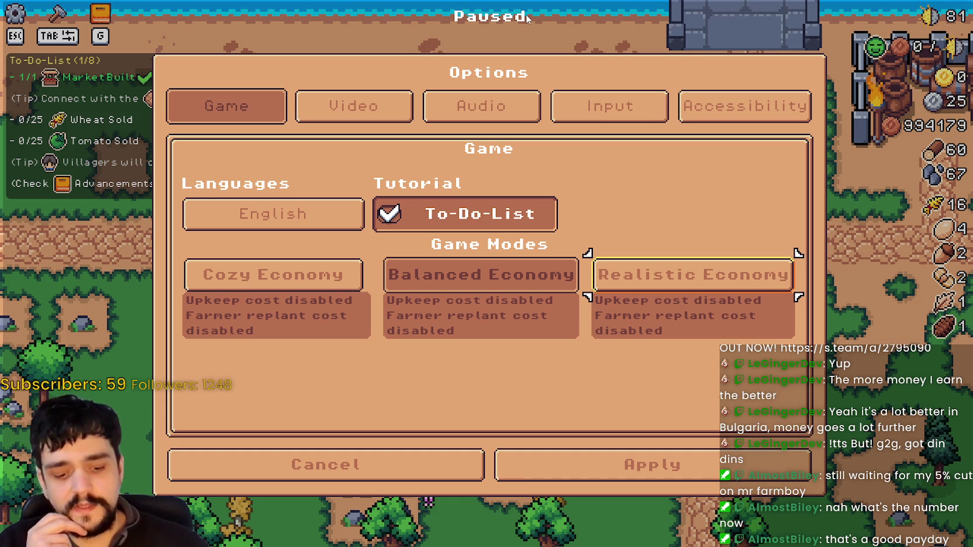
key(Up)
key(Up)
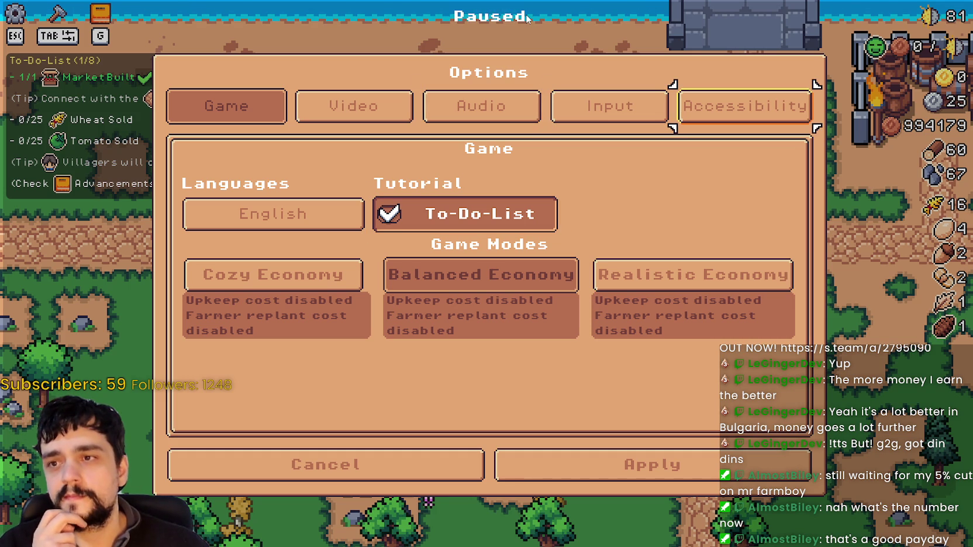
key(Left)
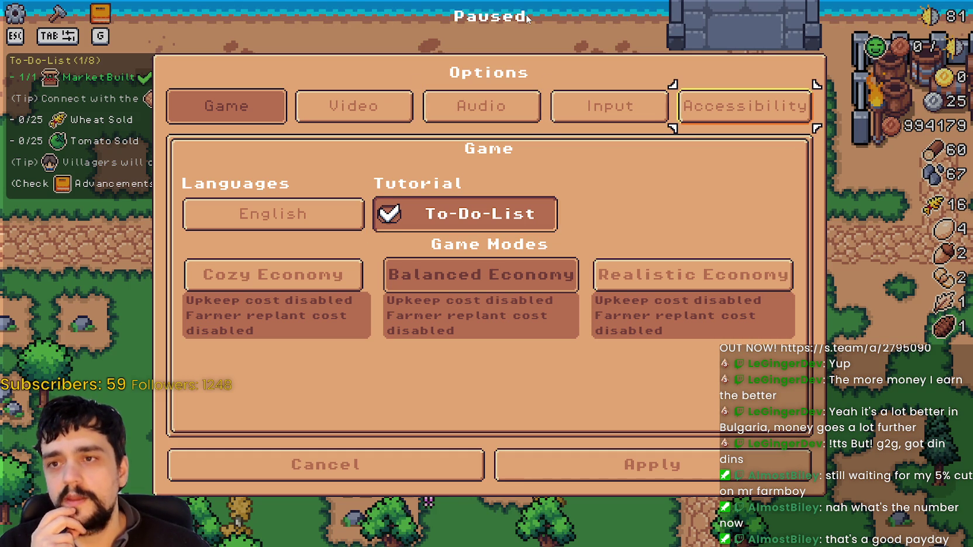
key(Down)
key(Down)
key(Up)
key(Right)
key(Up)
key(Up)
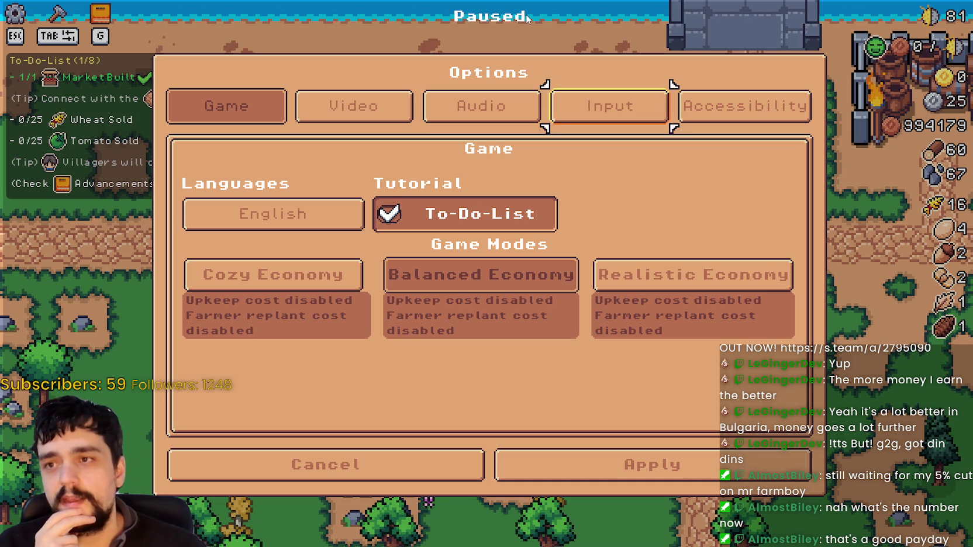
key(Down)
key(Down)
key(Right)
key(Left)
key(Left)
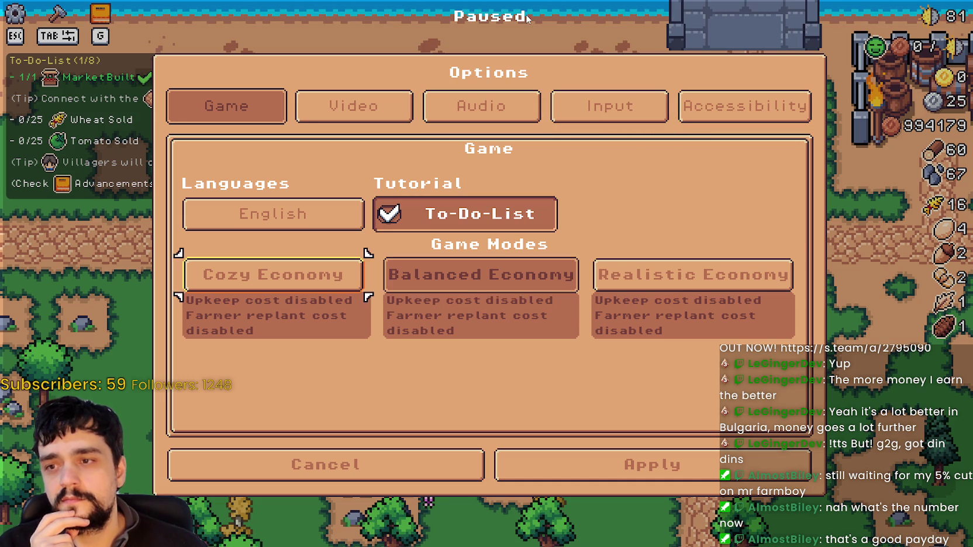
key(Right)
key(Up)
key(Down)
key(Down)
key(Up)
key(Up)
key(Down)
key(Up)
key(Up)
key(Right)
key(Right)
key(Down)
key(Down)
key(Left)
key(Up)
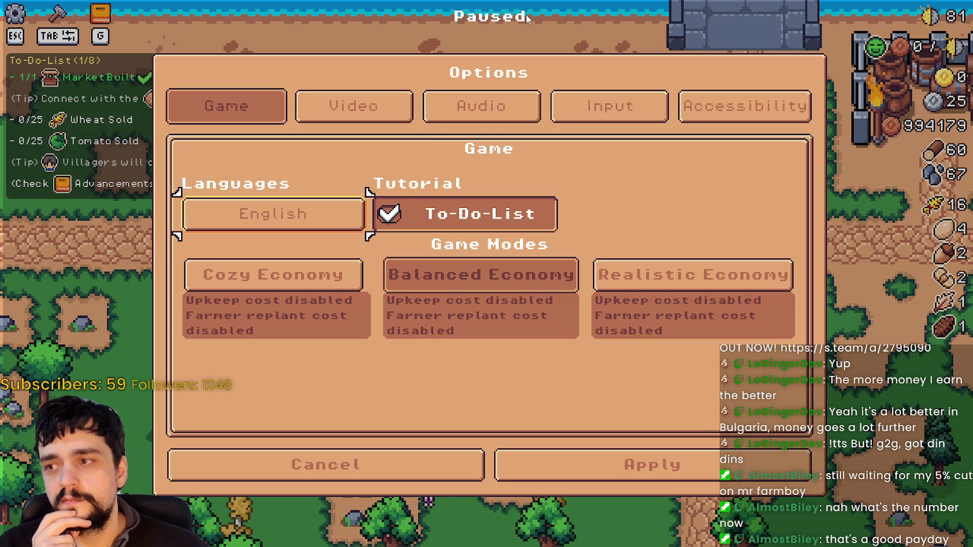
key(Right)
key(Down)
key(Up)
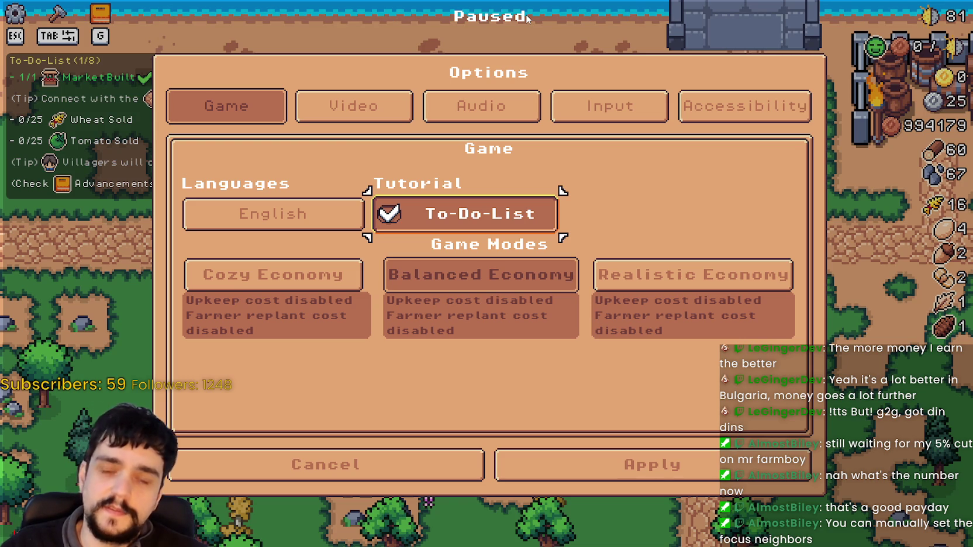
key(Down)
key(Right)
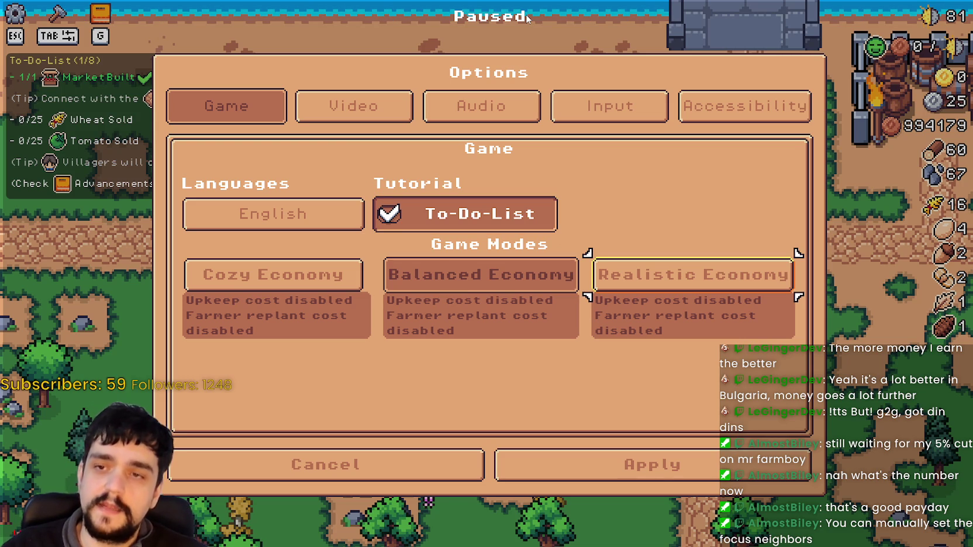
key(Up)
key(Up)
key(Right)
key(Right)
key(Down)
key(Up)
key(Up)
key(Down)
key(Down)
key(Down)
key(Up)
key(Right)
key(Right)
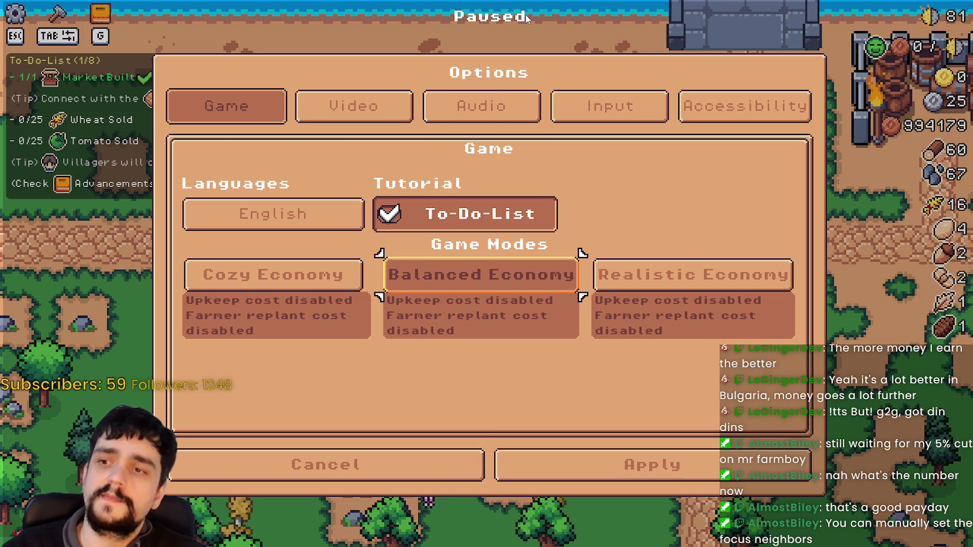
key(Up)
key(Up)
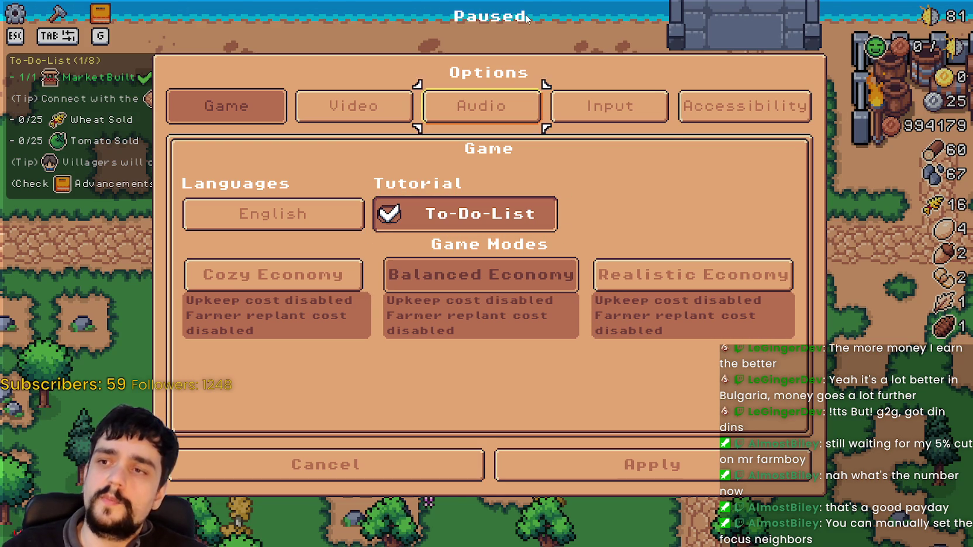
- Move focus back and forth across the Audio, Input and Accessibility section tabs
key(Right)
key(Right)
key(Left)
key(Right)
key(Left)
key(Right)
key(Left)
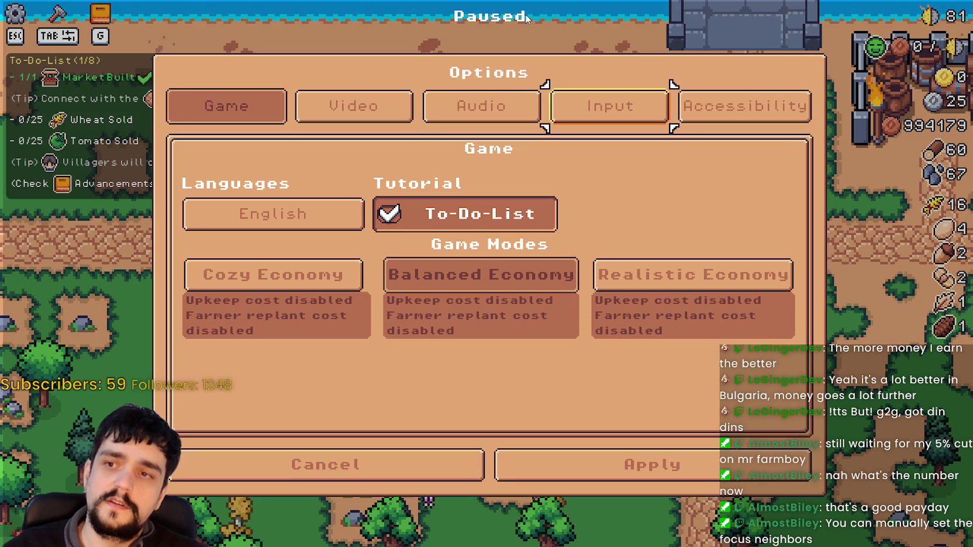
key(Left)
key(Right)
key(Left)
key(Right)
key(Right)
key(Left)
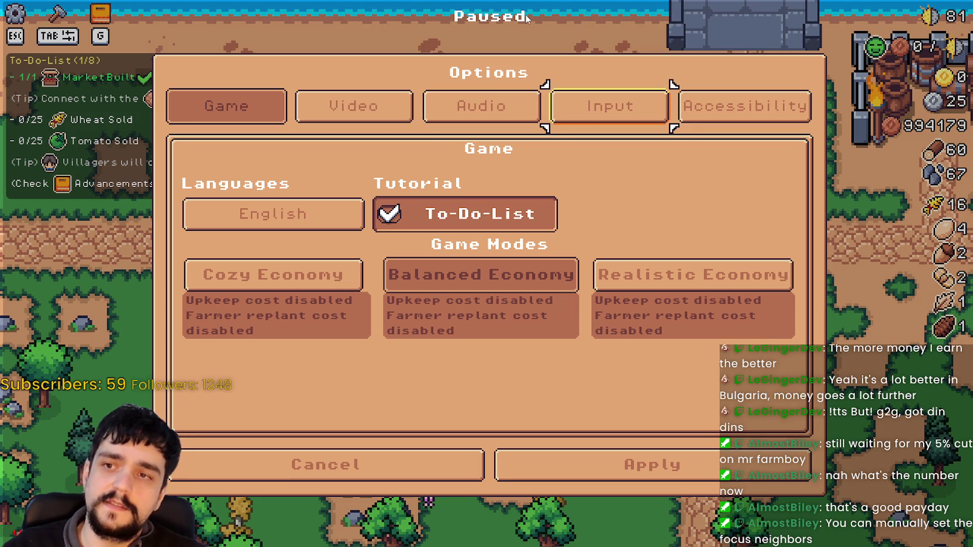
key(Right)
key(Left)
key(Left)
key(Right)
key(Right)
key(Left)
- Recheck focus through the economy modes and below them, then return to the Godot editor
key(Right)
key(Left)
key(Left)
key(Down)
key(Down)
key(Left)
key(Up)
key(Right)
key(Down)
key(Right)
key(Up)
key(Right)
key(Up)
key(Up)
key(Right)
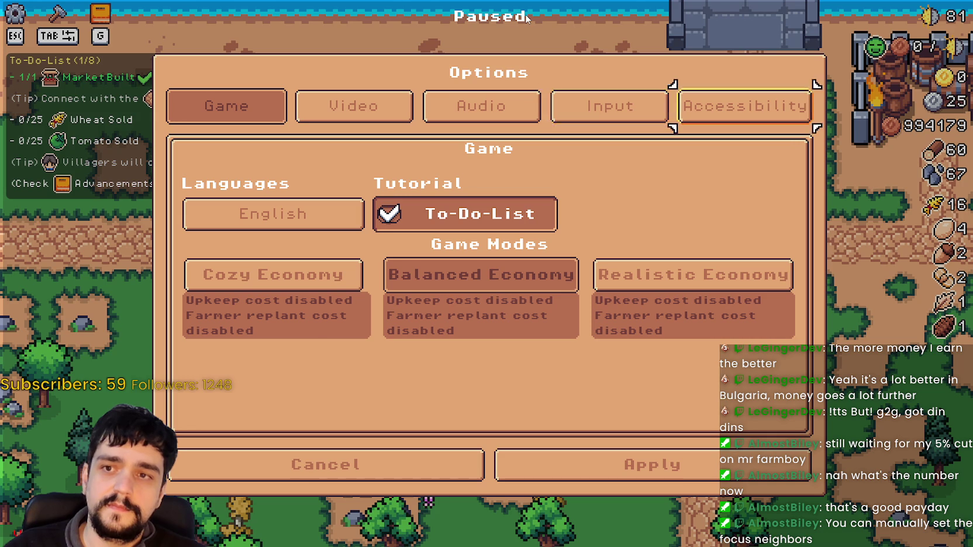
key(Left)
key(Left)
key(Left)
key(Left)
key(Down)
key(Right)
key(Down)
key(Left)
key(Right)
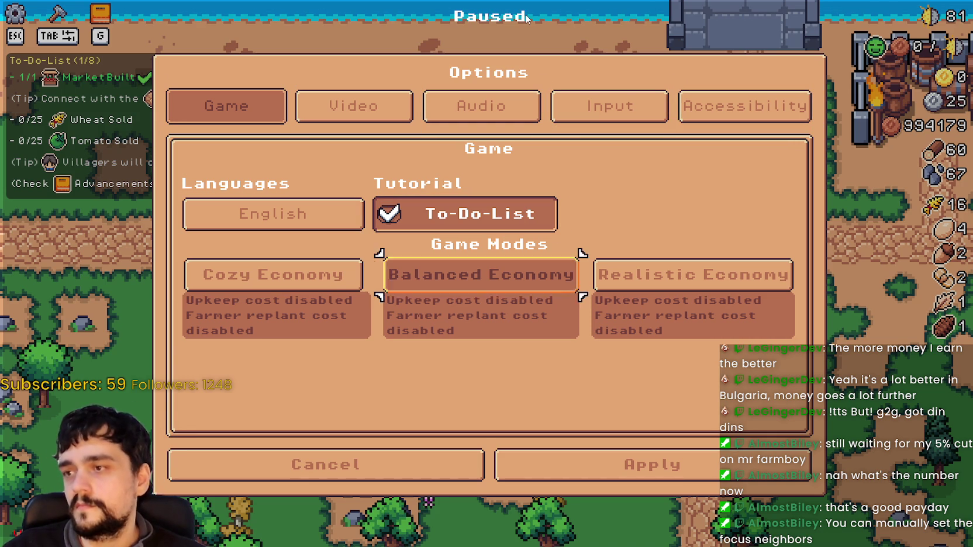
key(Right)
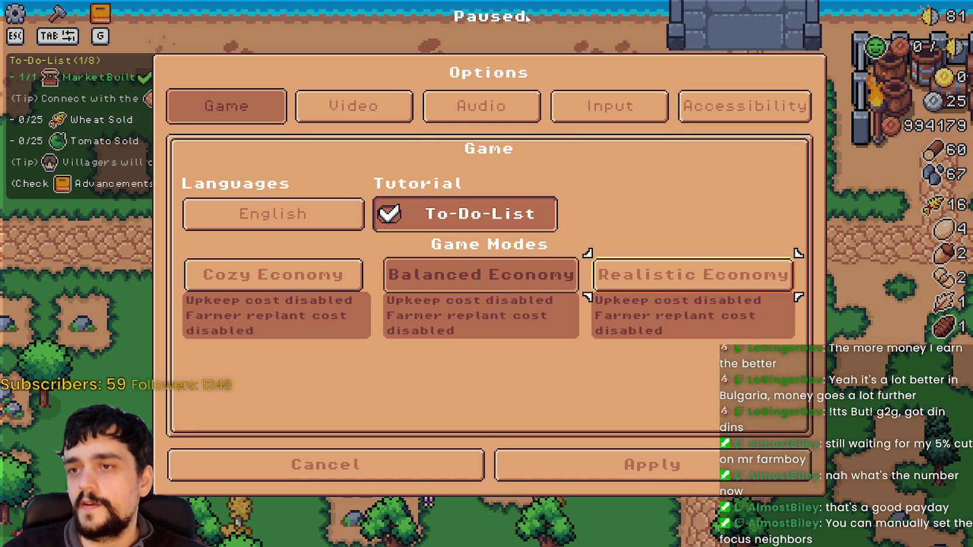
key(Left)
key(Left)
key(Right)
key(Right)
key(Down)
key(Up)
key(Down)
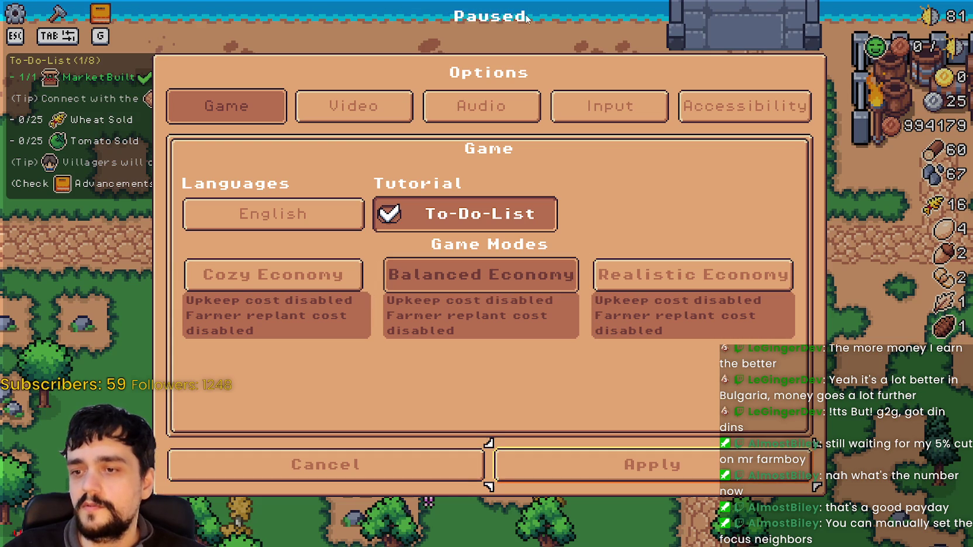
key(Left)
key(Up)
key(Up)
key(Right)
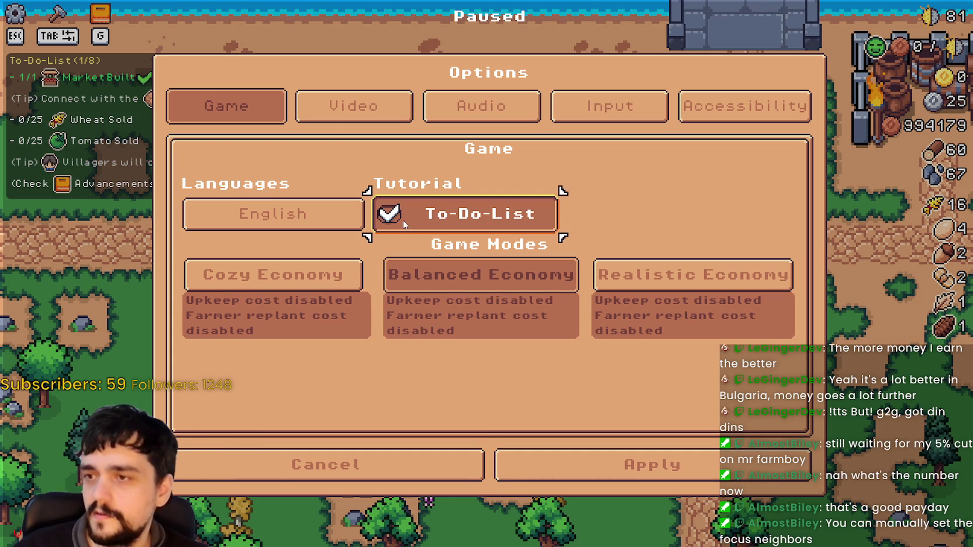
key(alt+Tab)
scroll(313, 418, up, 5)
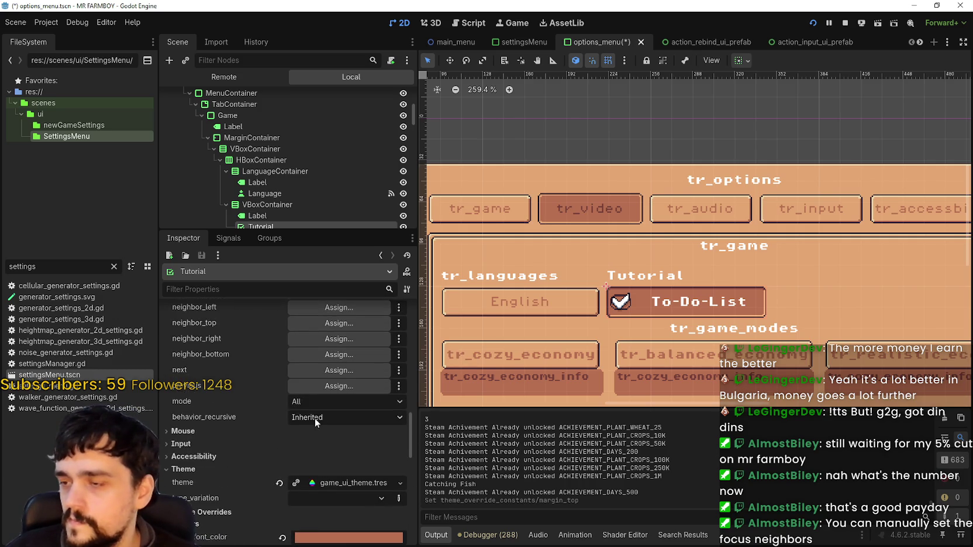
- Set the Tutorial node's Mouse default_cursor_shape to Pointing Hand in the Inspector
scroll(343, 479, up, 3)
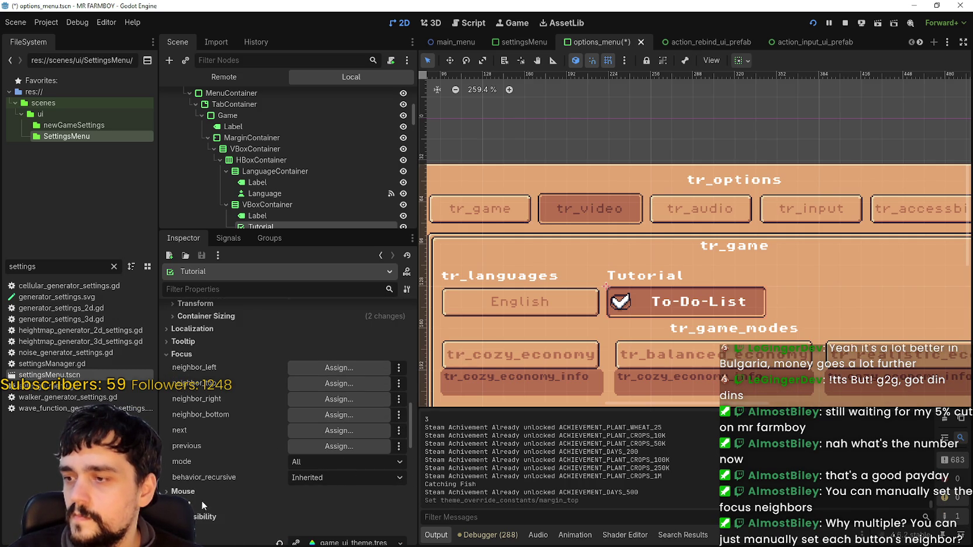
click(186, 492)
scroll(342, 484, down, 3)
click(342, 462)
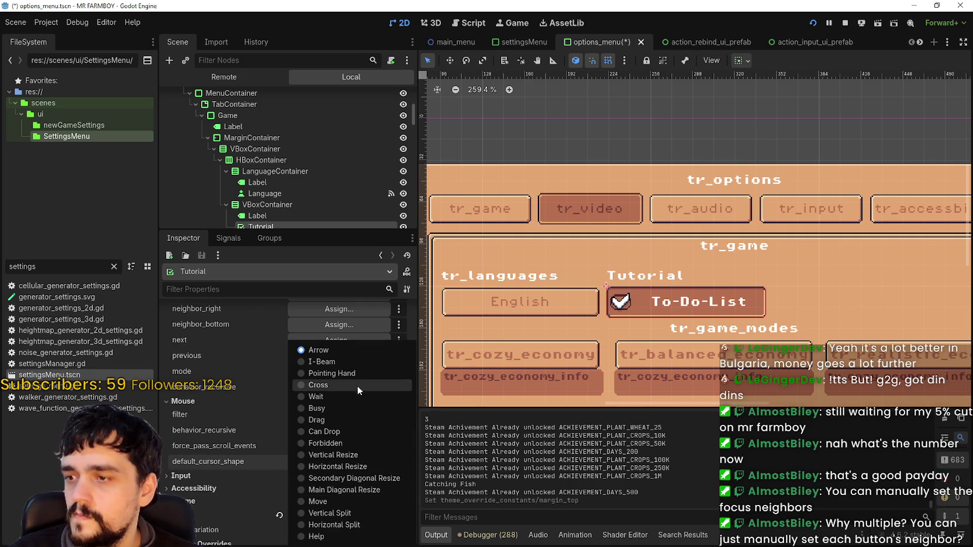
click(346, 372)
- Toggle the To-Do-List setting off and on in-game, save options_menu, and open settingsManager.gd
key(alt+Tab)
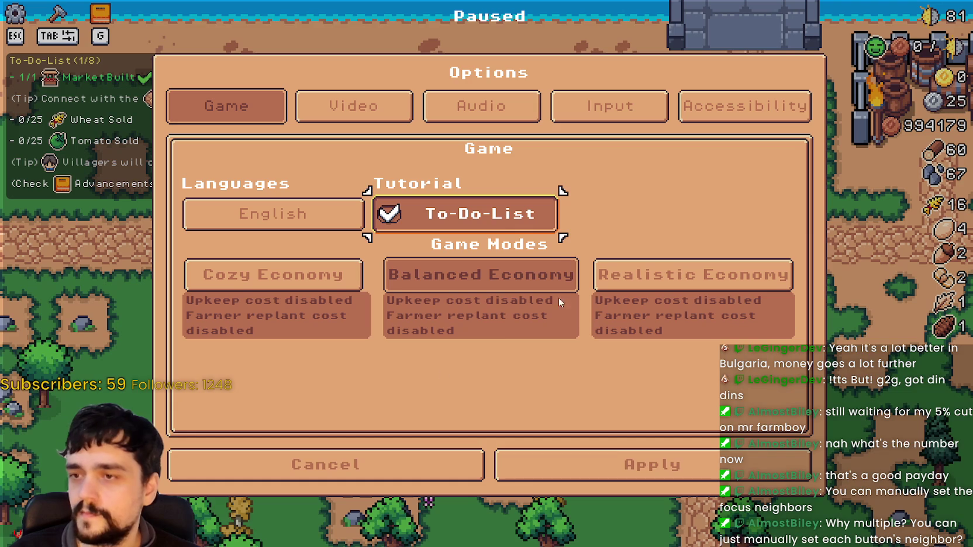
click(476, 220)
click(459, 232)
key(alt+Tab)
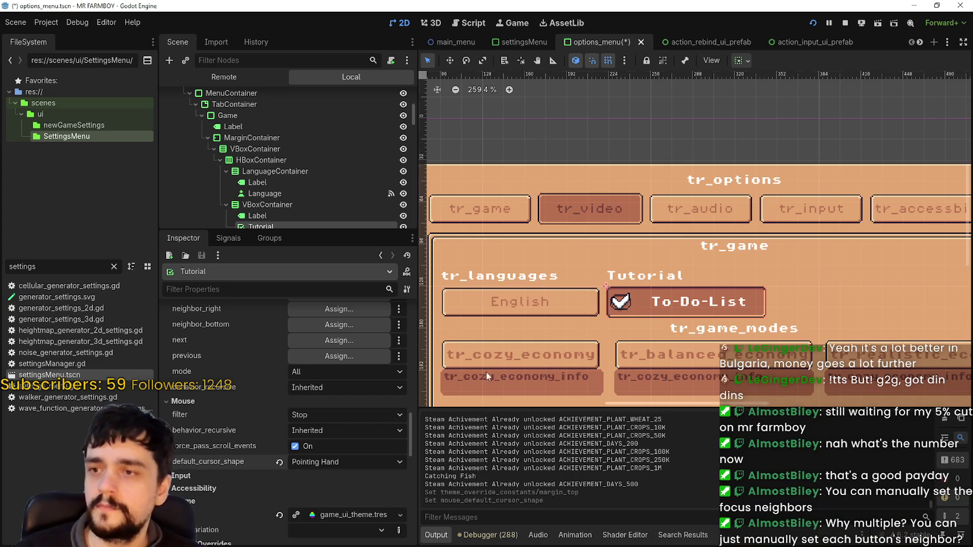
key(ctrl+s)
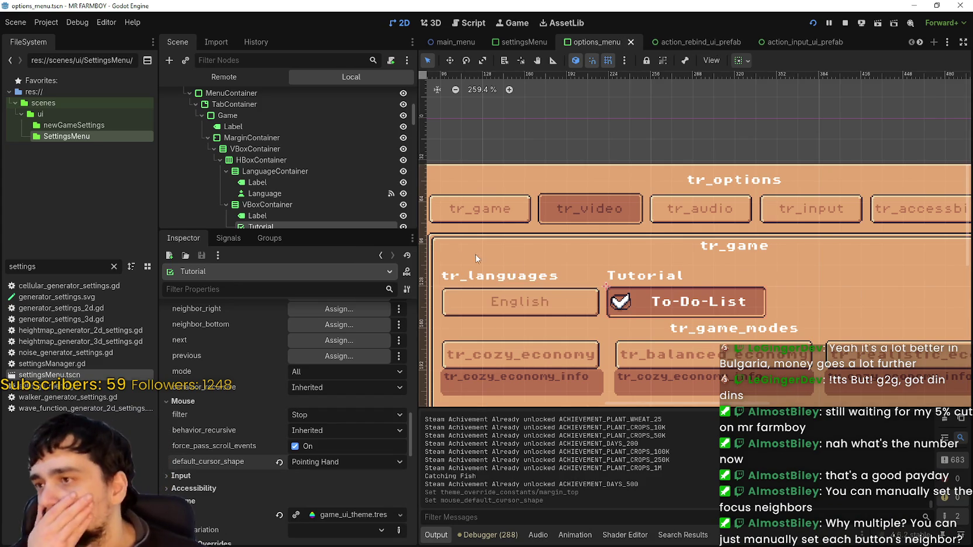
mouse_move(353, 233)
mouse_down()
mouse_move(354, 465)
mouse_move(354, 361)
mouse_up()
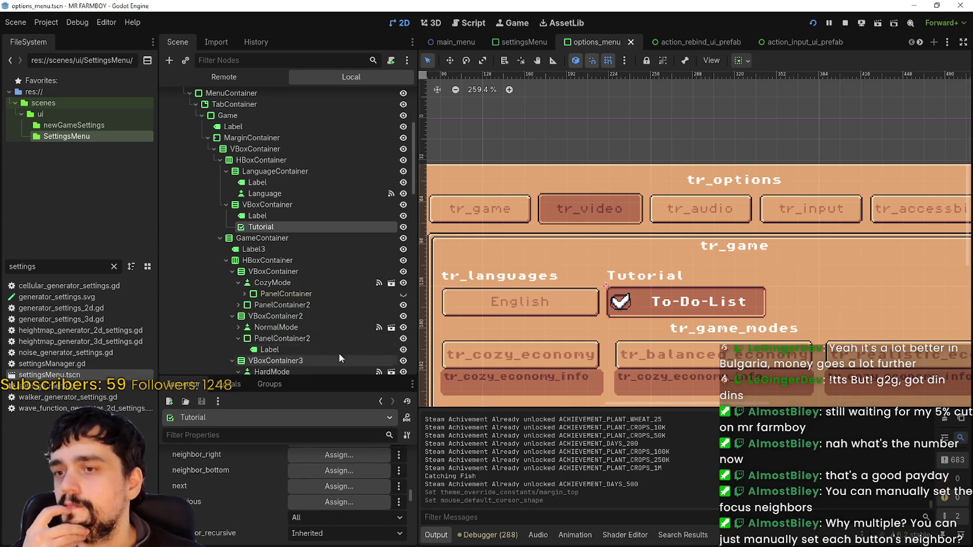
double_click(75, 363)
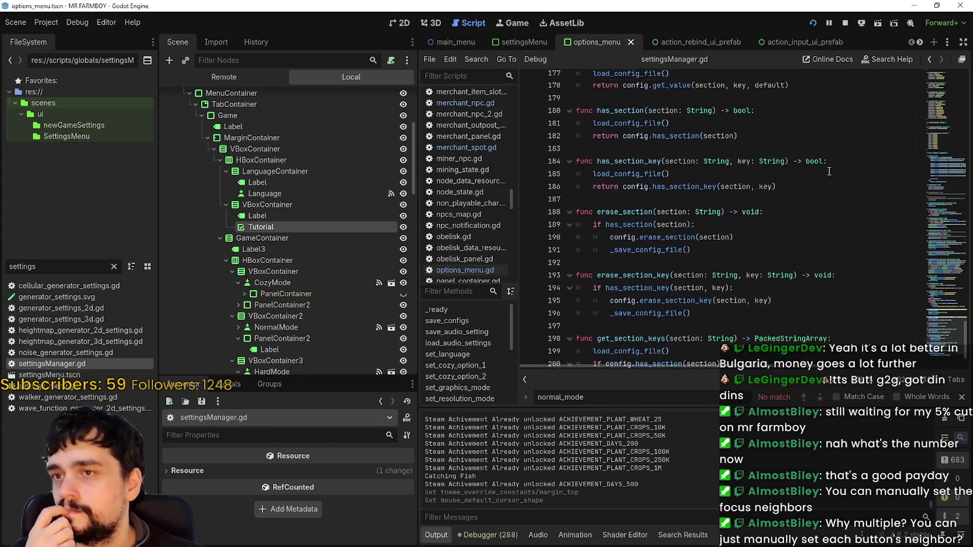
- Add TUTORIAL = "to_do_list" after cozy_option_2 in SettingKey_game and save settingsManager.gd
click(947, 170)
mouse_move(946, 170)
mouse_down()
mouse_move(943, 96)
mouse_move(952, 157)
mouse_move(951, 106)
mouse_up()
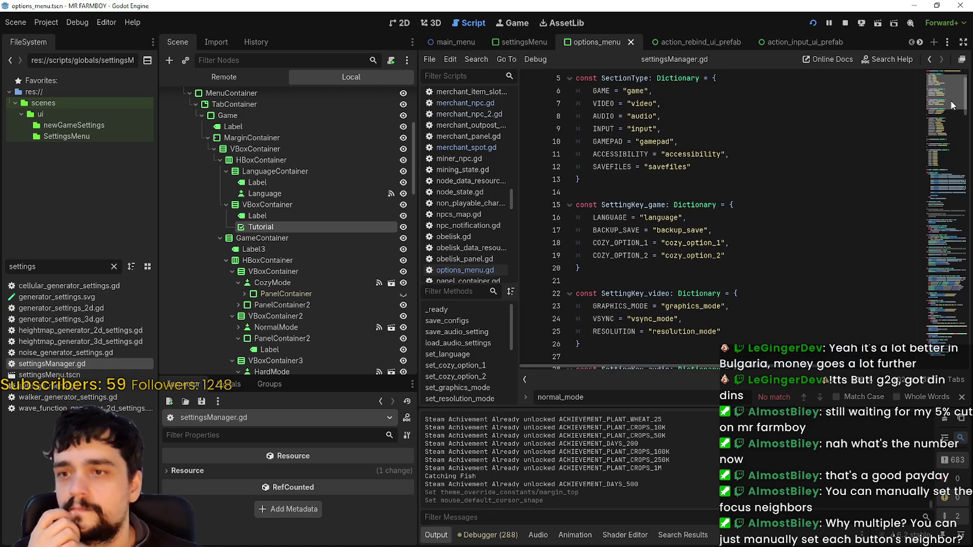
click(760, 257)
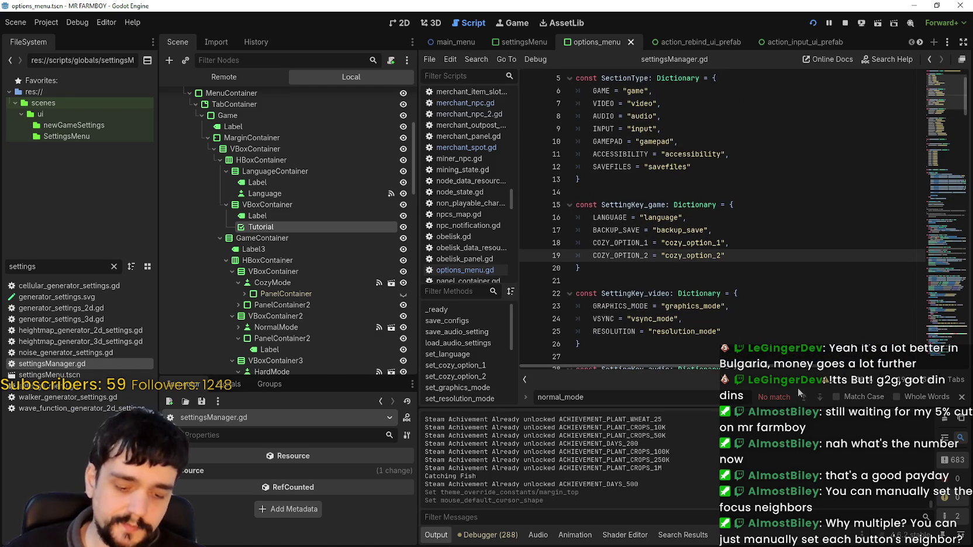
text(,)
key(Return)
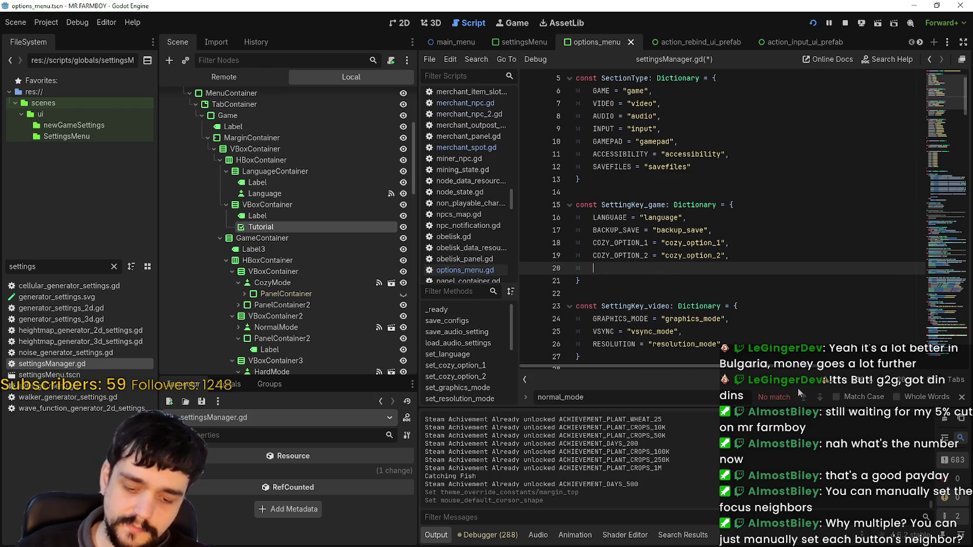
text(TUTORIAL)
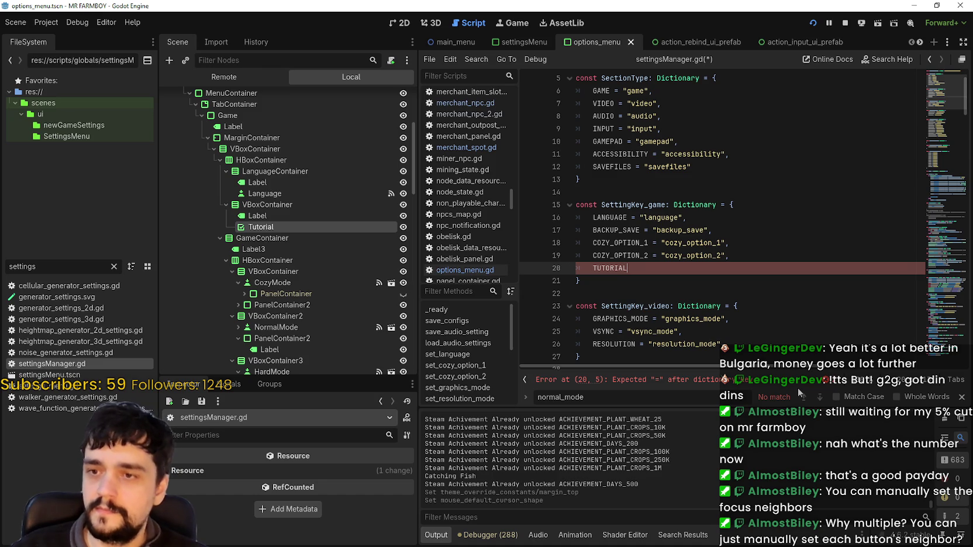
text("to)
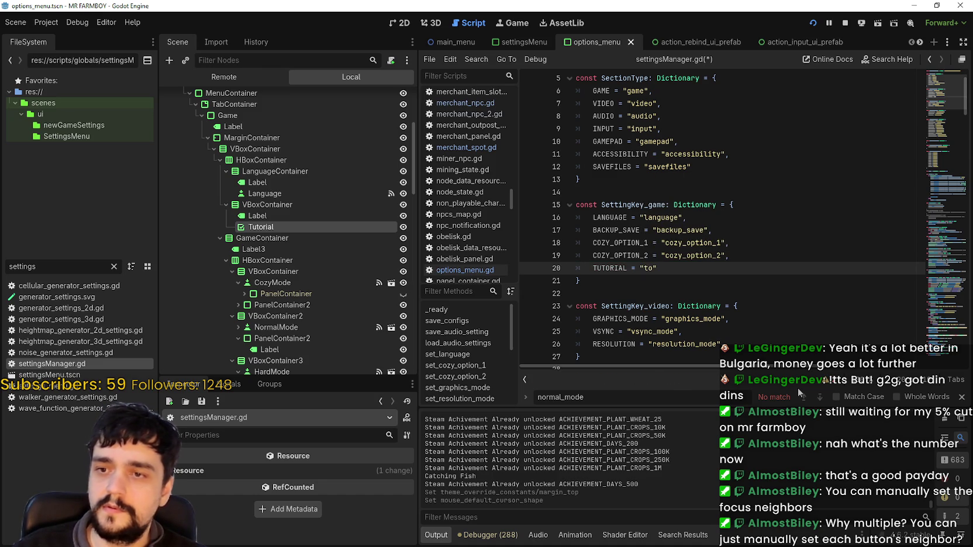
text(ist)
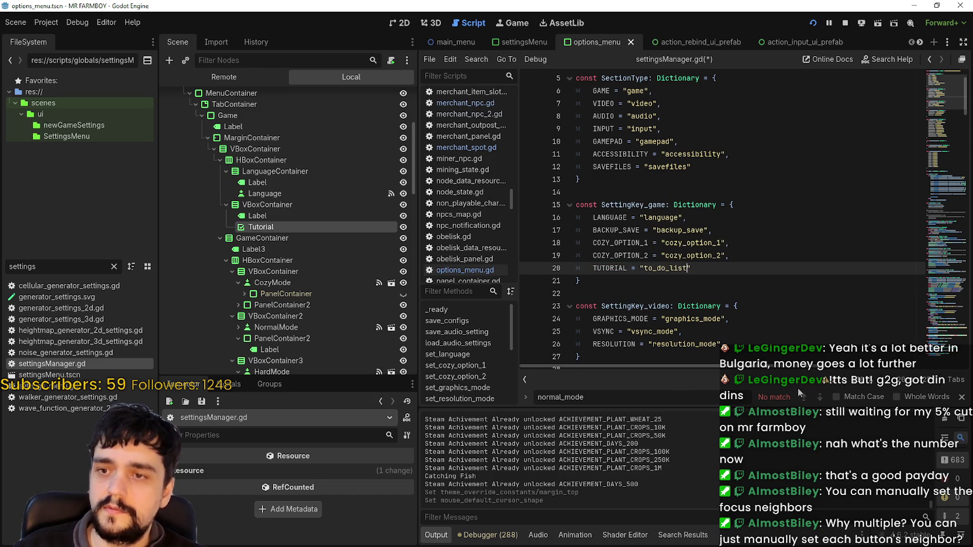
click(961, 397)
click(771, 283)
key(ctrl+s)
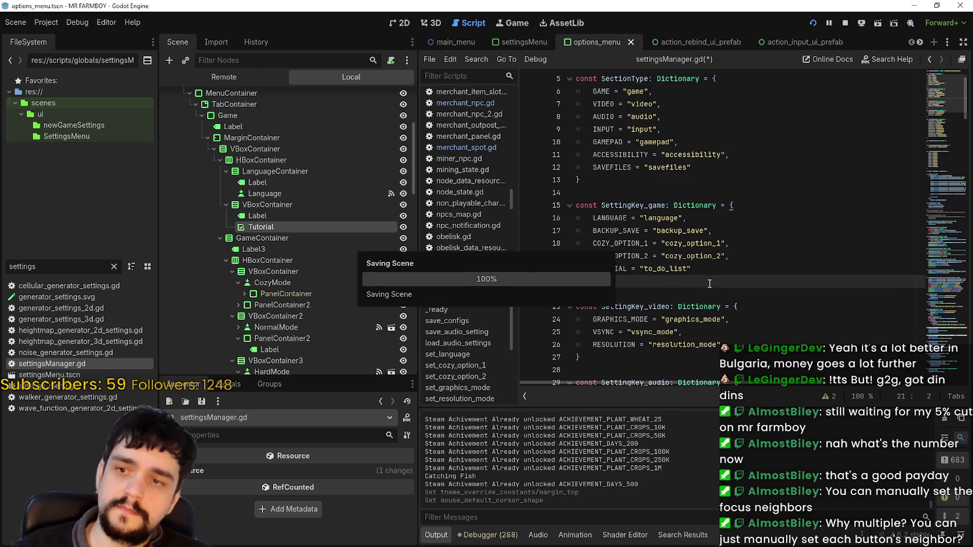
- Search options_menu.gd for COZY_OPTION_1 to reach the set_cozy_option_1 function
double_click(611, 269)
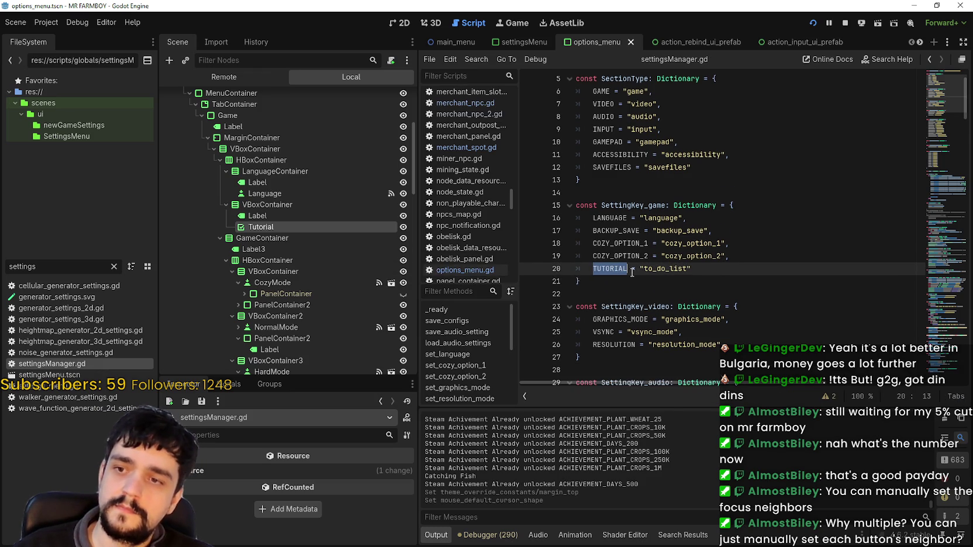
scroll(632, 269, down, 5)
scroll(629, 258, up, 4)
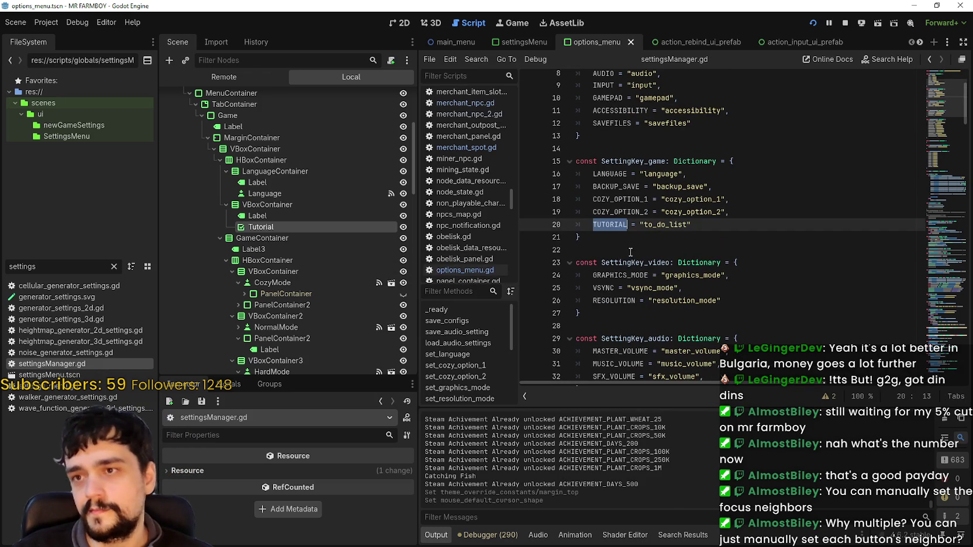
double_click(615, 199)
key(ctrl+f)
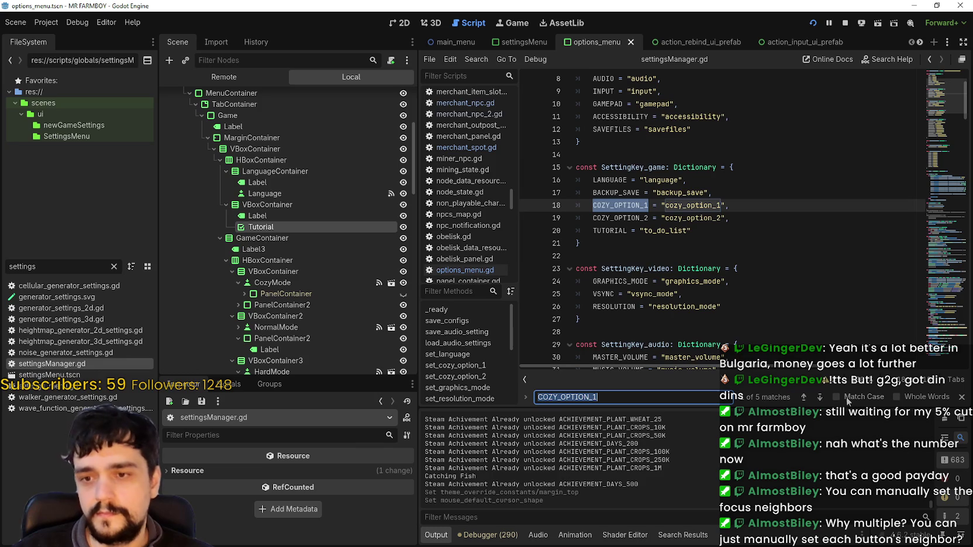
click(819, 397)
click(819, 397)
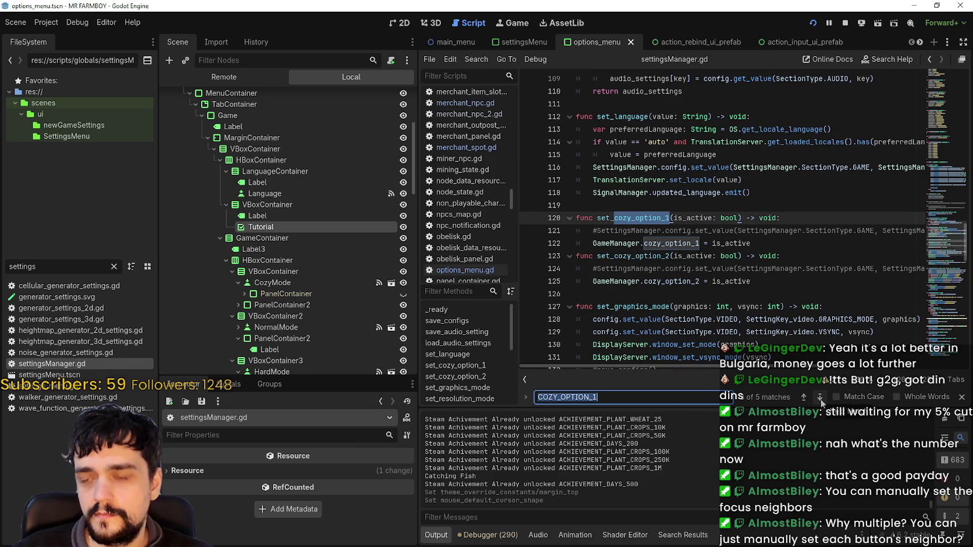
scroll(734, 241, down, 2)
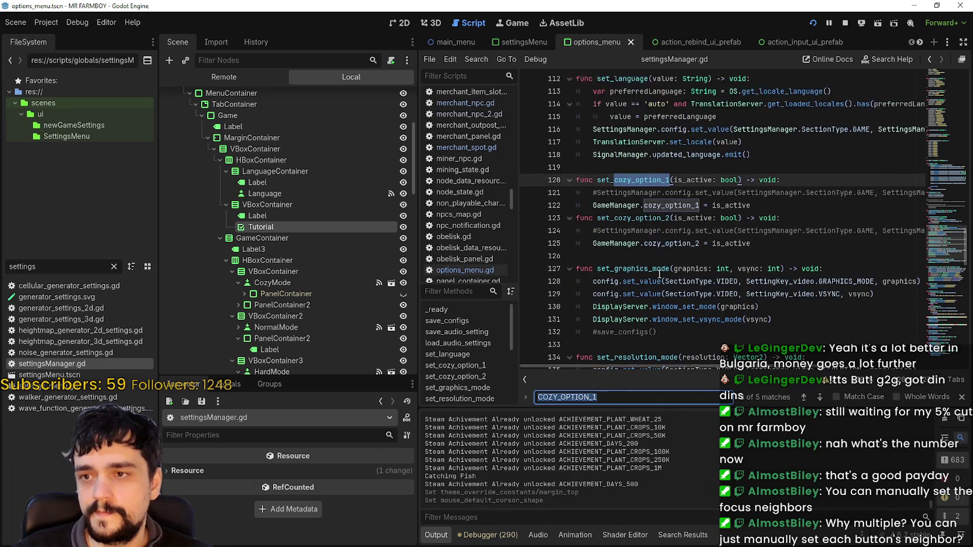
scroll(735, 241, up, 2)
- Duplicate set_cozy_option_1 below set_cozy_option_2 and rename the copy set_tutorial
mouse_move(750, 243)
mouse_down()
mouse_move(585, 219)
mouse_move(576, 205)
mouse_up()
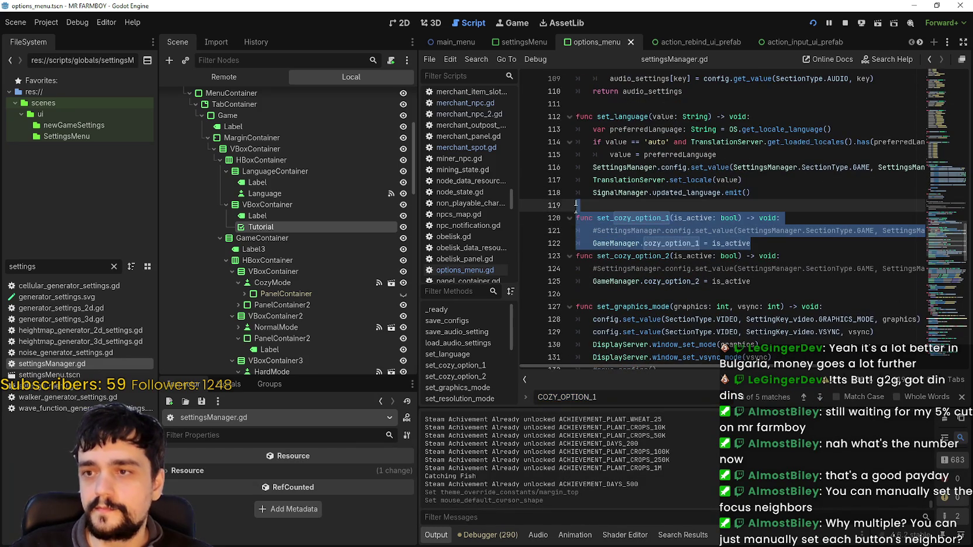
key(ctrl+c)
click(604, 294)
key(ctrl+v)
key(Return)
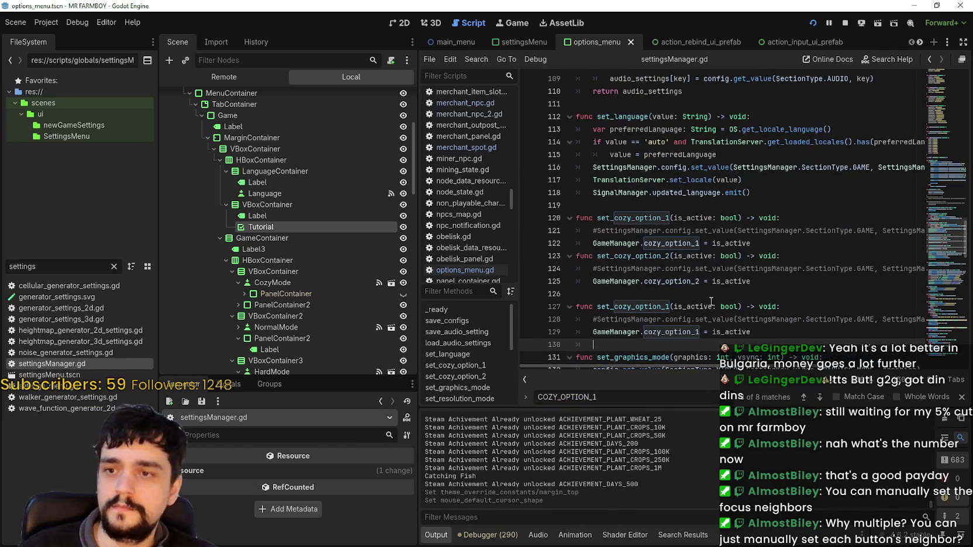
scroll(625, 266, down, 1)
drag(664, 268, 614, 271)
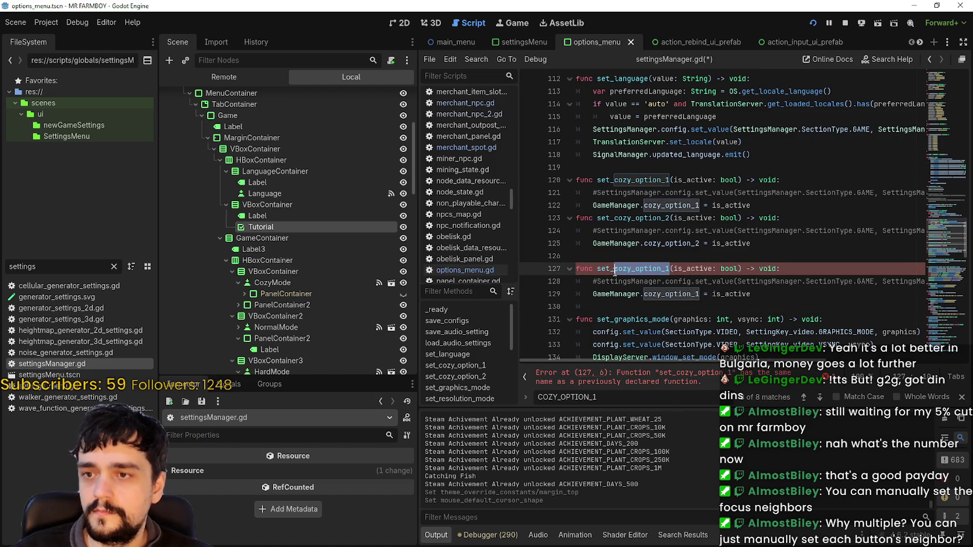
text(tutorial)
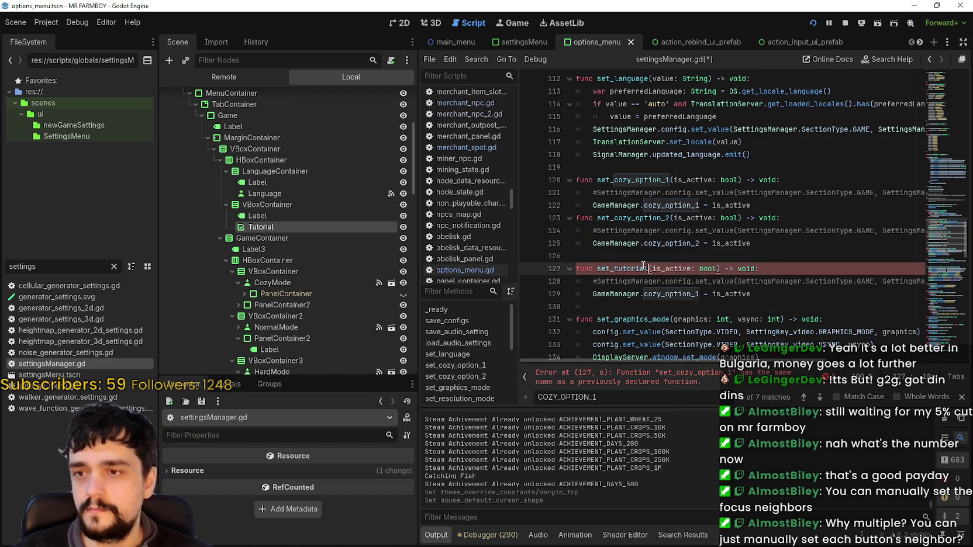
- Change the set_tutorial body to assign GameManager.tutorial_enabled = is_active
double_click(674, 294)
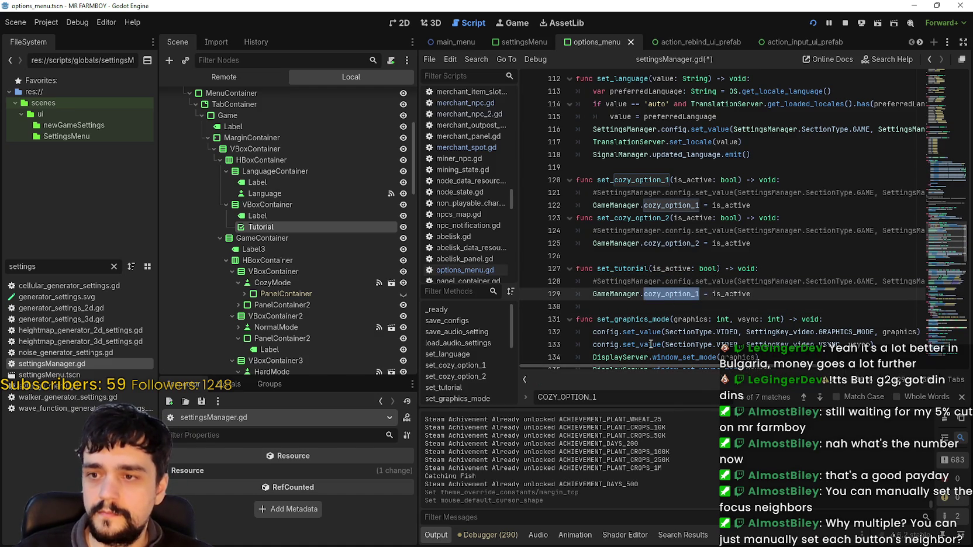
scroll(728, 302, down, 2)
scroll(690, 307, up, 3)
scroll(642, 314, down, 2)
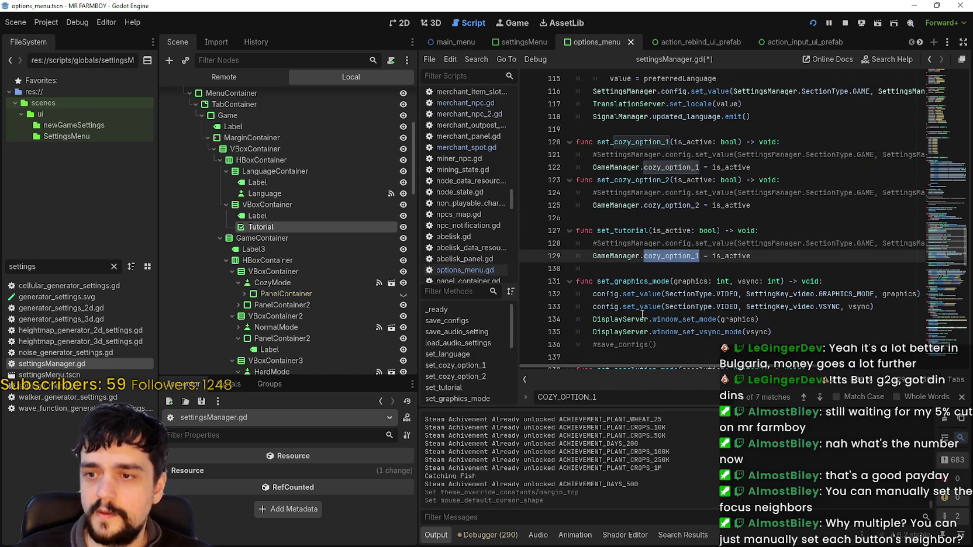
click(962, 397)
scroll(694, 331, down, 1)
click(682, 322)
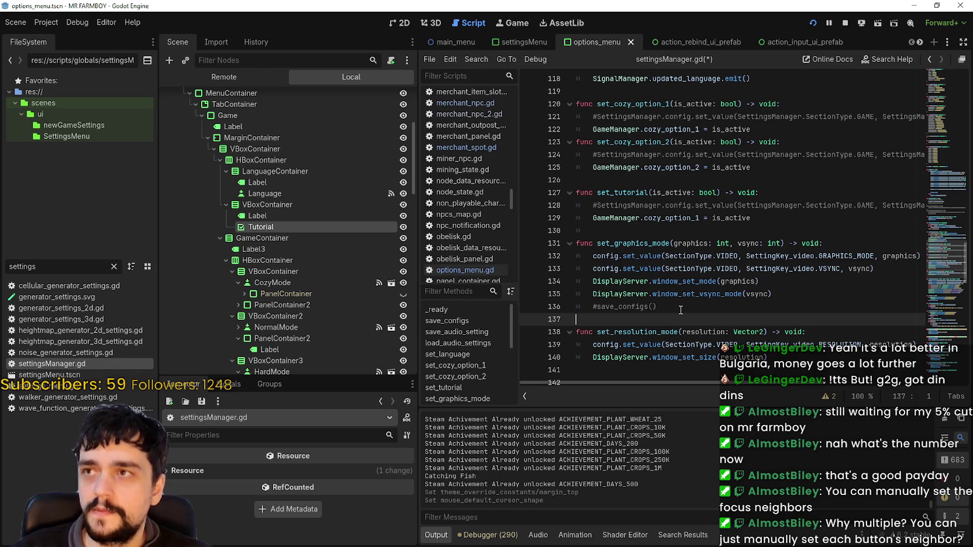
scroll(680, 310, up, 2)
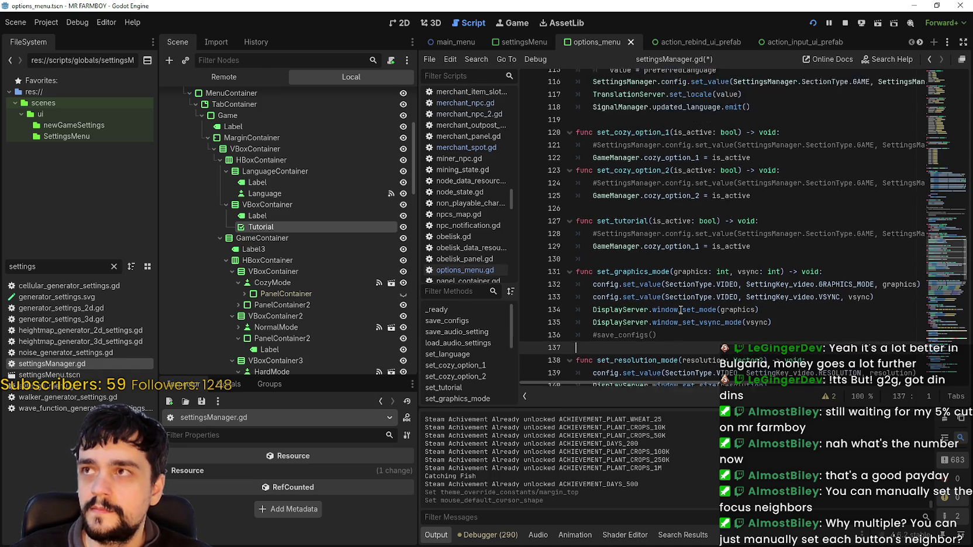
click(687, 305)
click(706, 255)
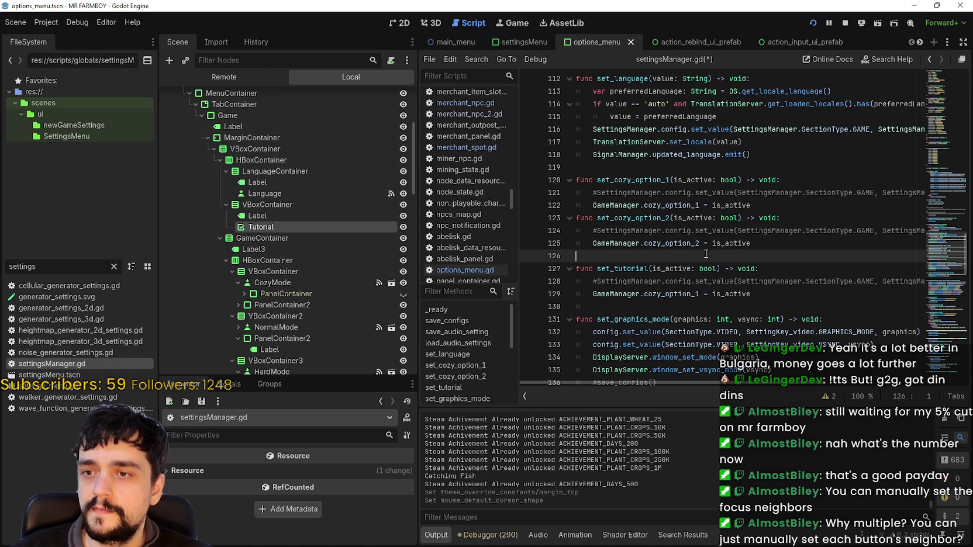
double_click(691, 295)
text(tutori)
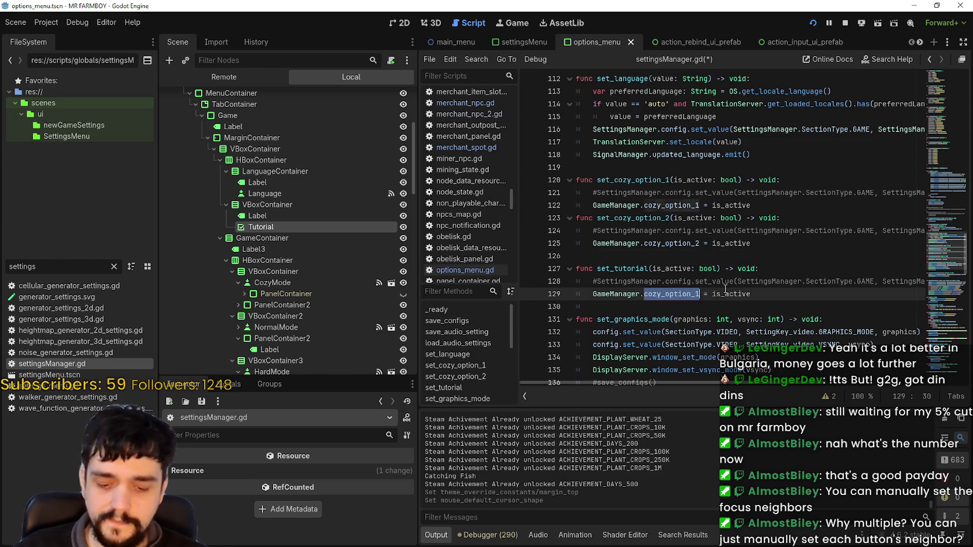
text(al_)
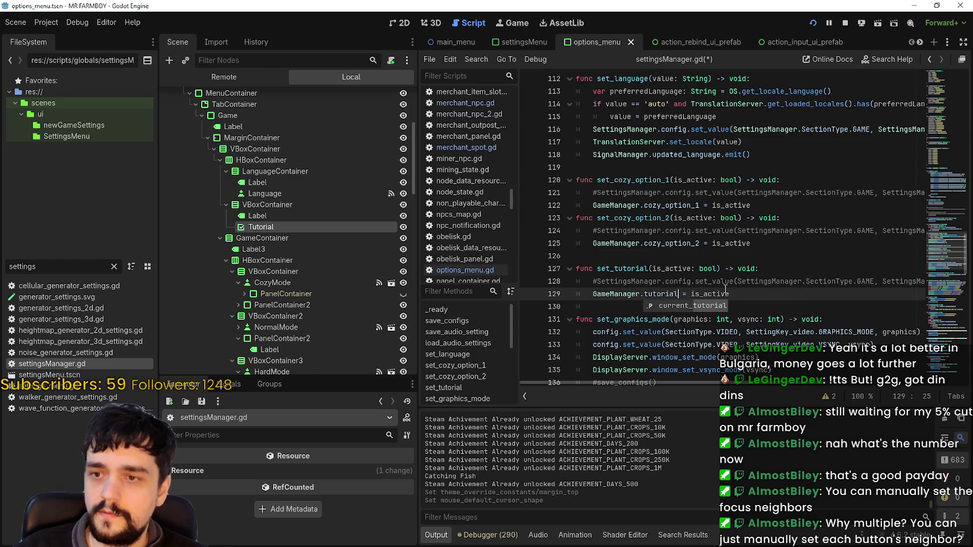
text(enabled)
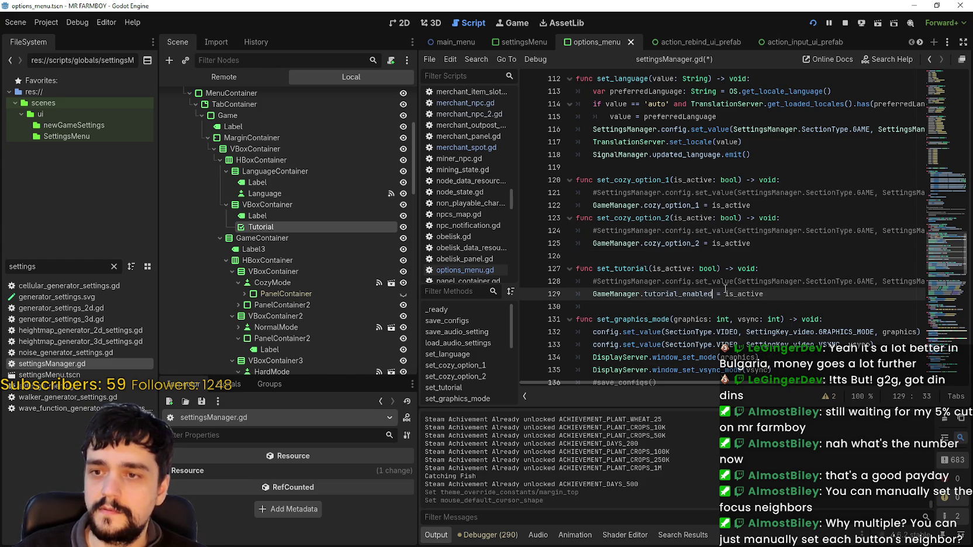
- Look up the GameManager symbol to open game_manager.gd
double_click(666, 294)
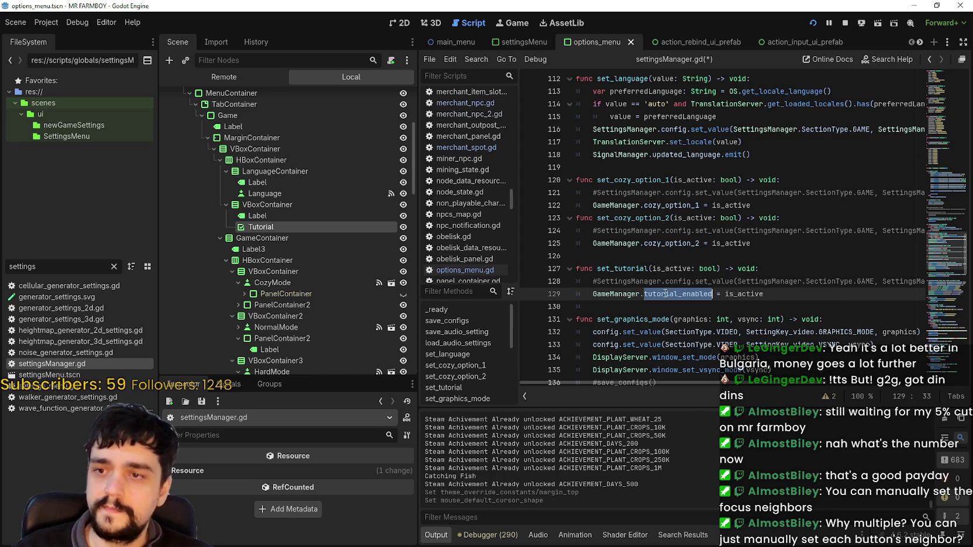
right_click(664, 245)
click(702, 397)
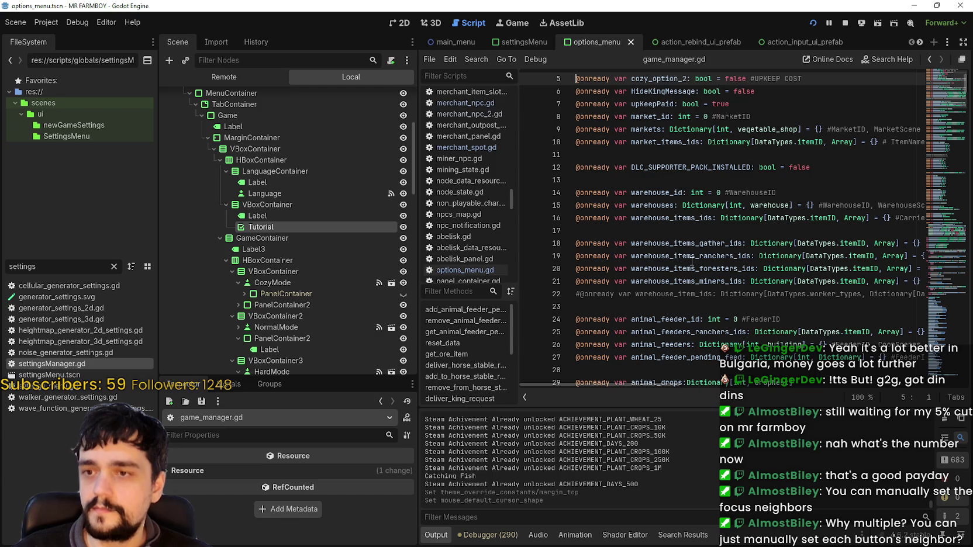
- Search game_manager.gd for 'tutori' and go to blank line 35 below current_tutorial
scroll(692, 257, up, 2)
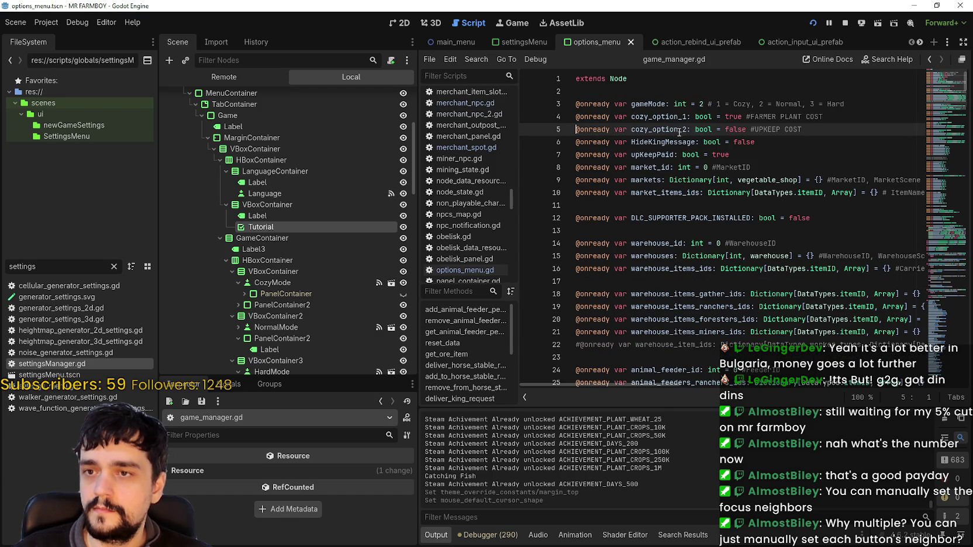
double_click(673, 130)
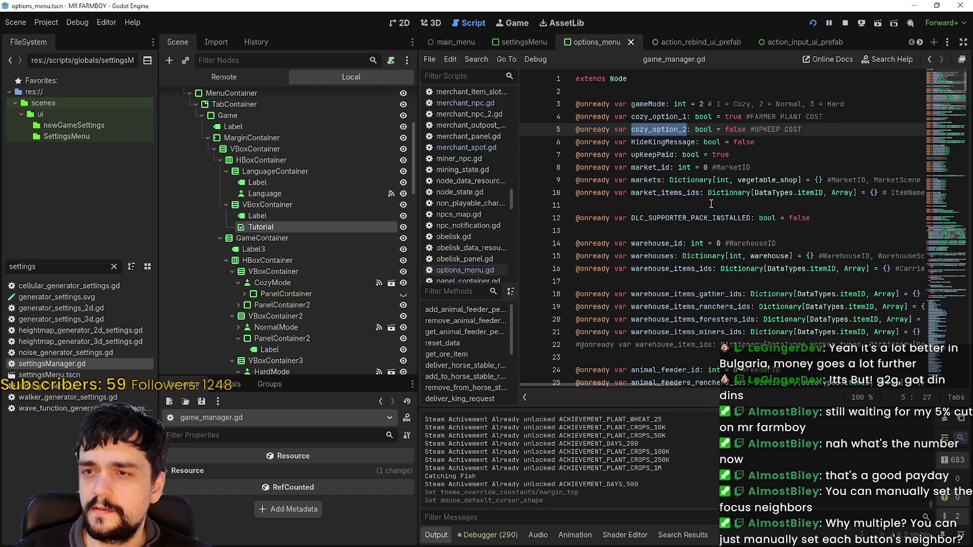
scroll(711, 201, down, 5)
scroll(710, 202, up, 5)
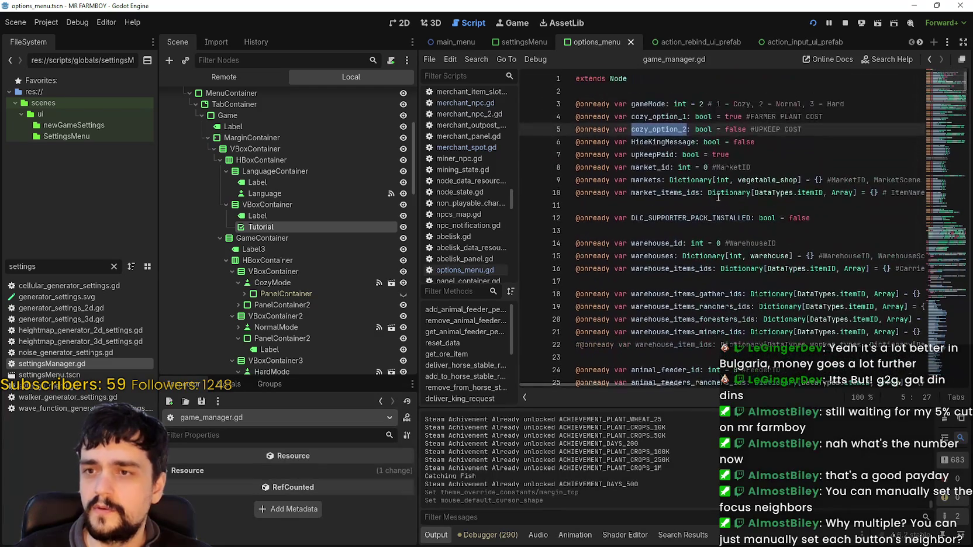
click(709, 204)
key(ctrl+f)
text(tut)
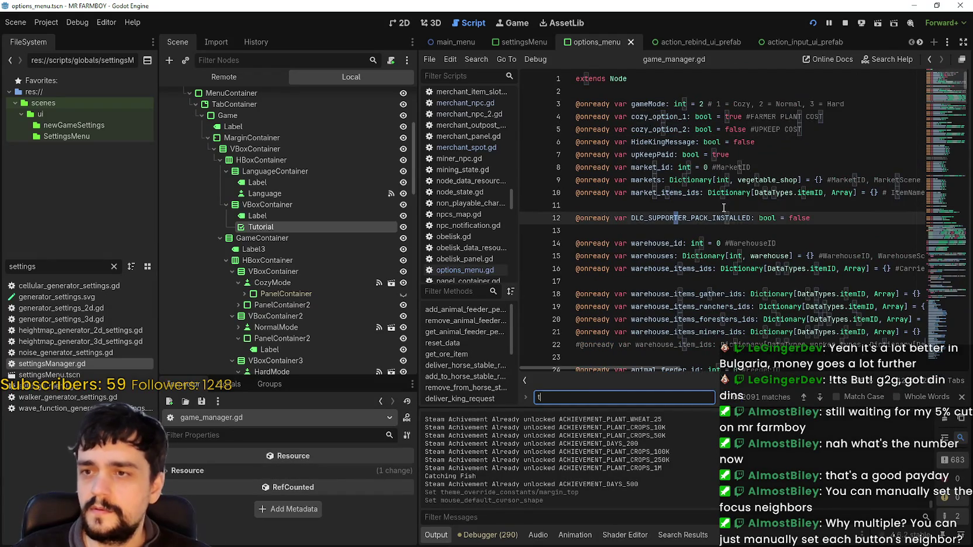
text(ori)
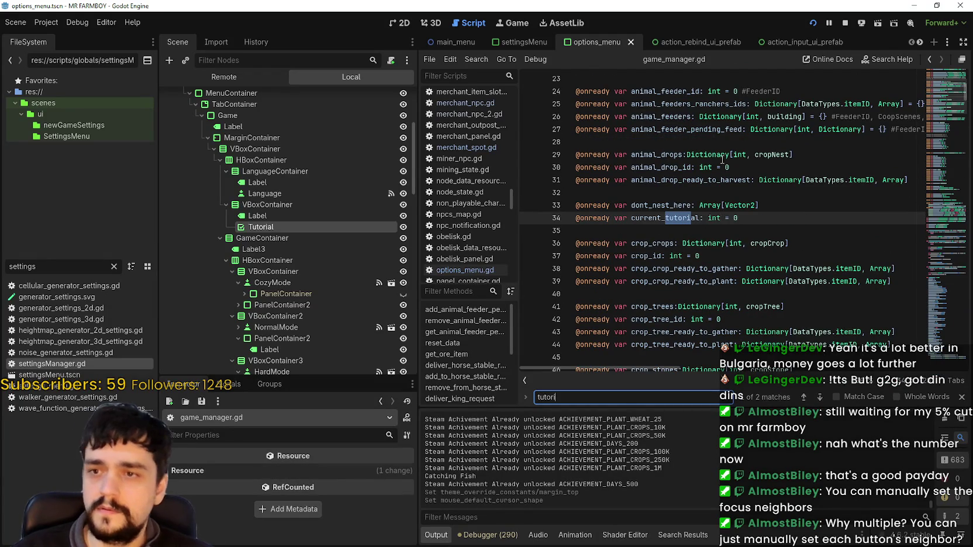
click(639, 229)
text(tutorial_enabled)
key(ctrl+BackSpace)
text(@onready var )
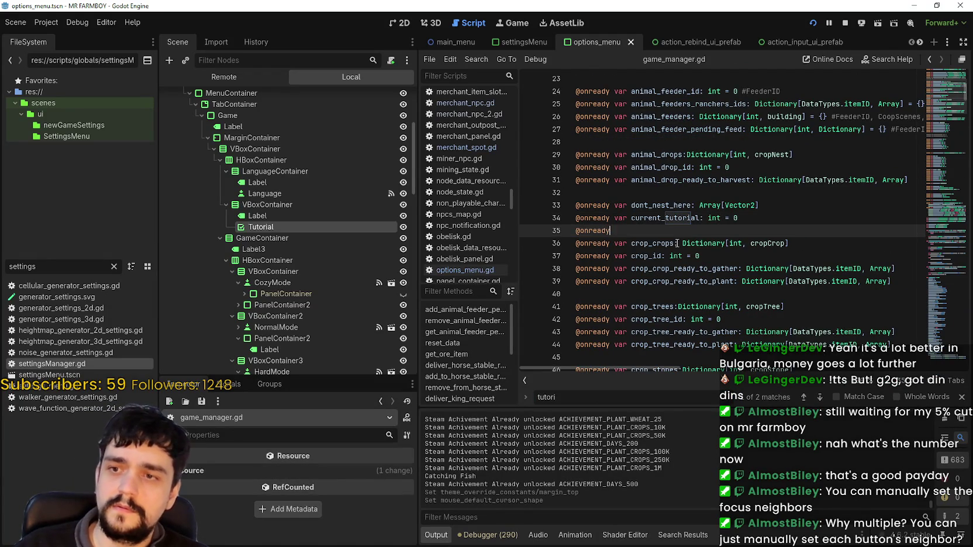
text(tutorial_enabled:)
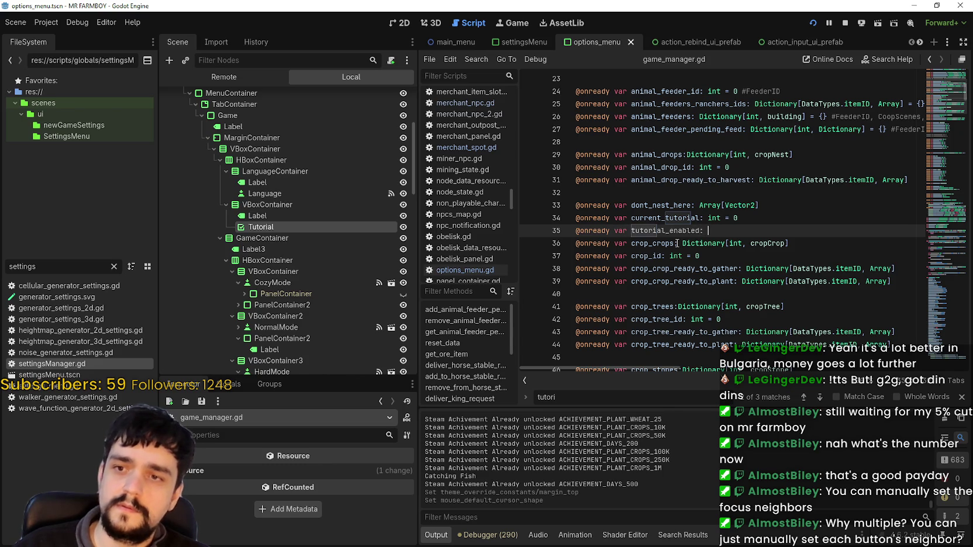
text( bool = true)
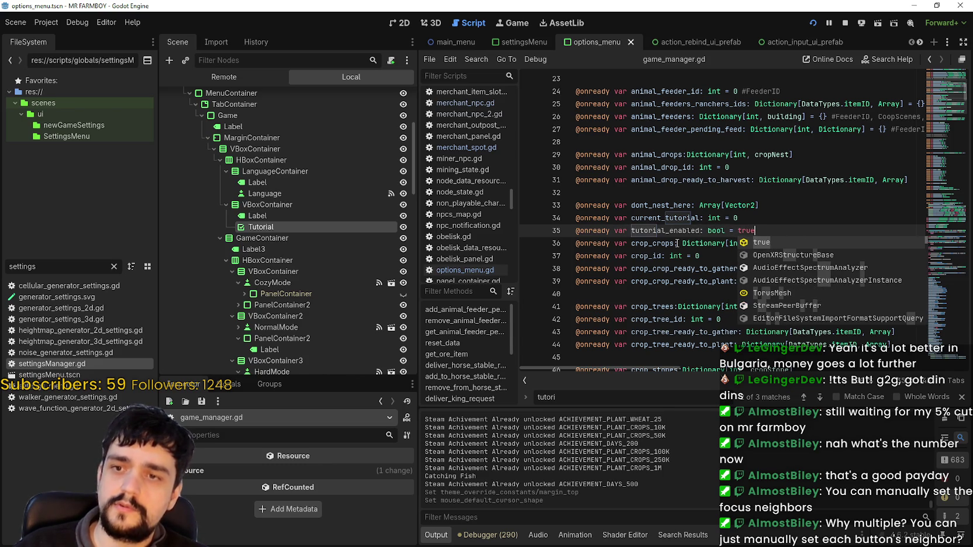
key(Return)
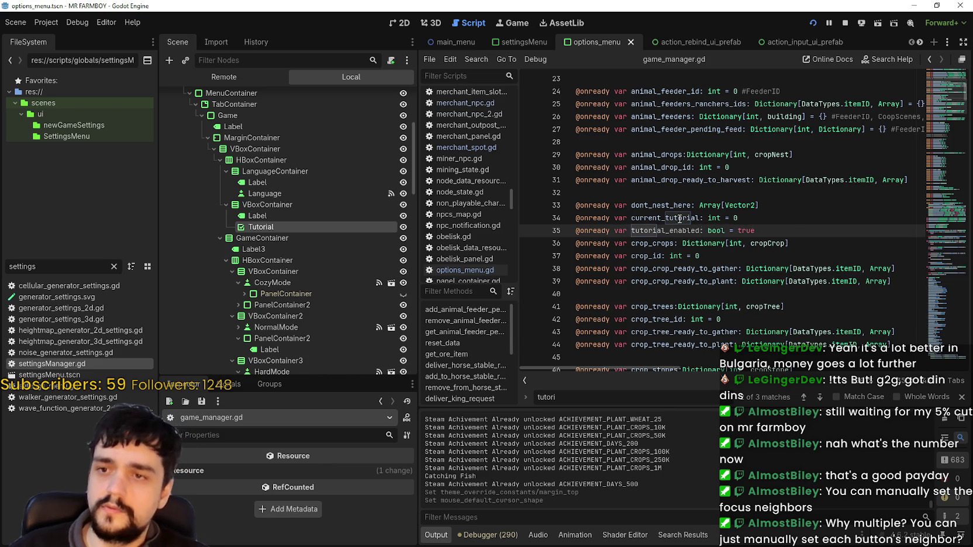
key(Return)
key(ctrl+s)
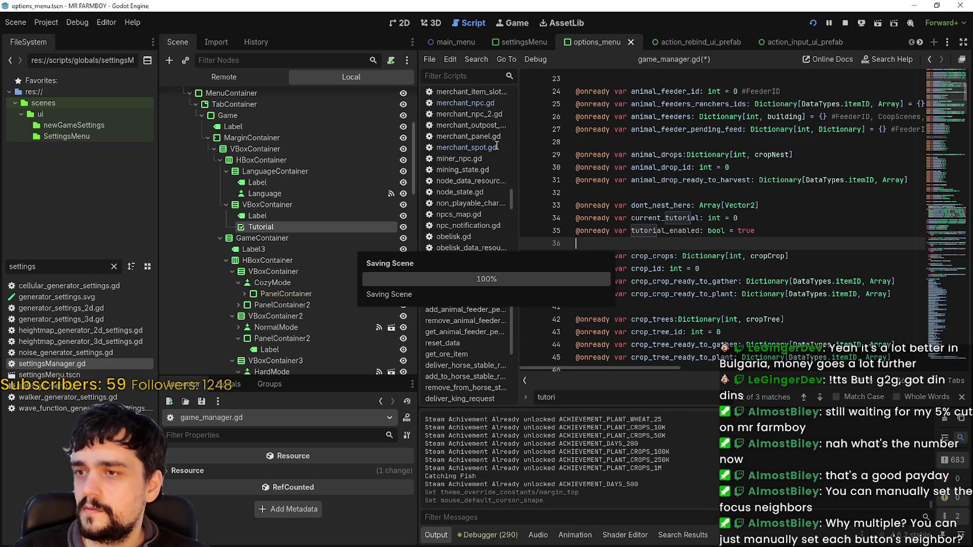
scroll(473, 266, down, 2)
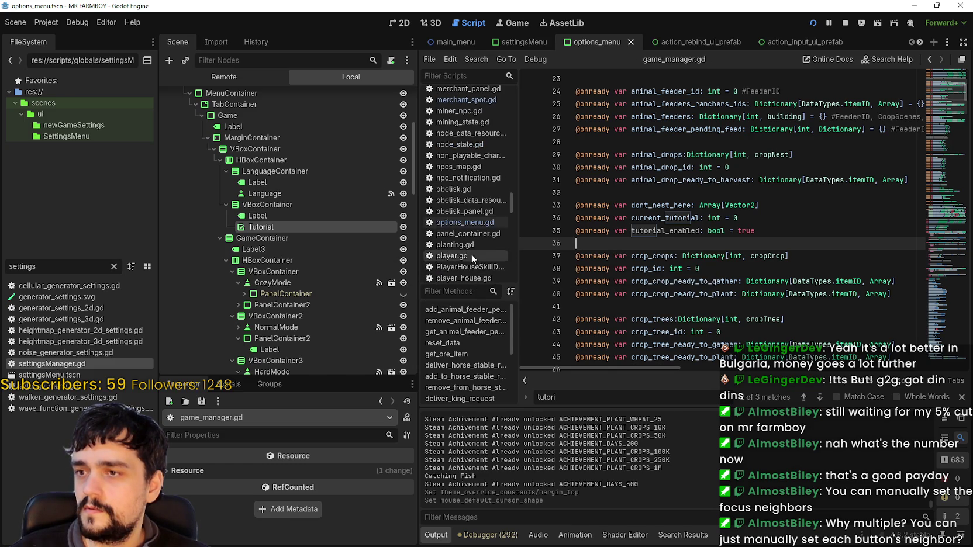
click(462, 220)
- Open settingsManager.gd and select the set_cozy_option_1 function name on line 120
click(650, 181)
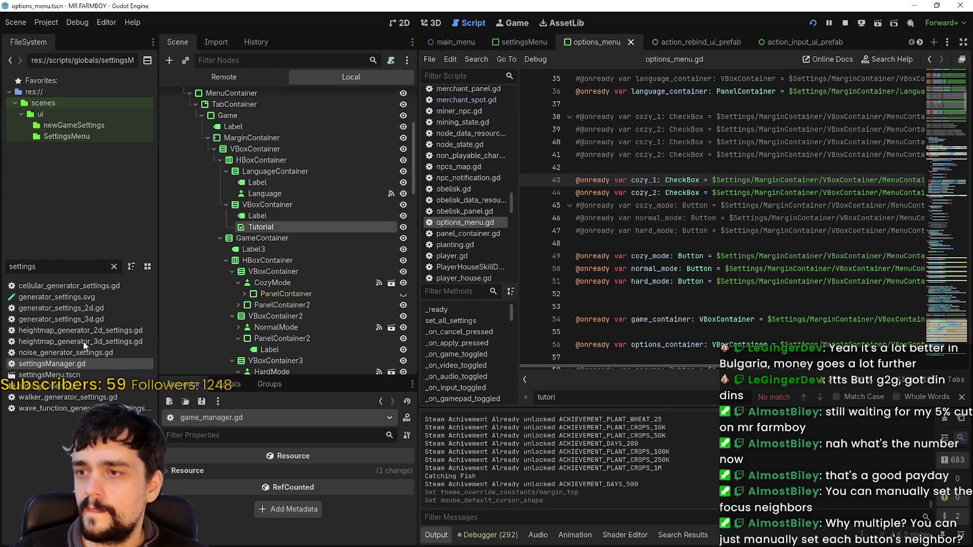
click(46, 264)
double_click(23, 265)
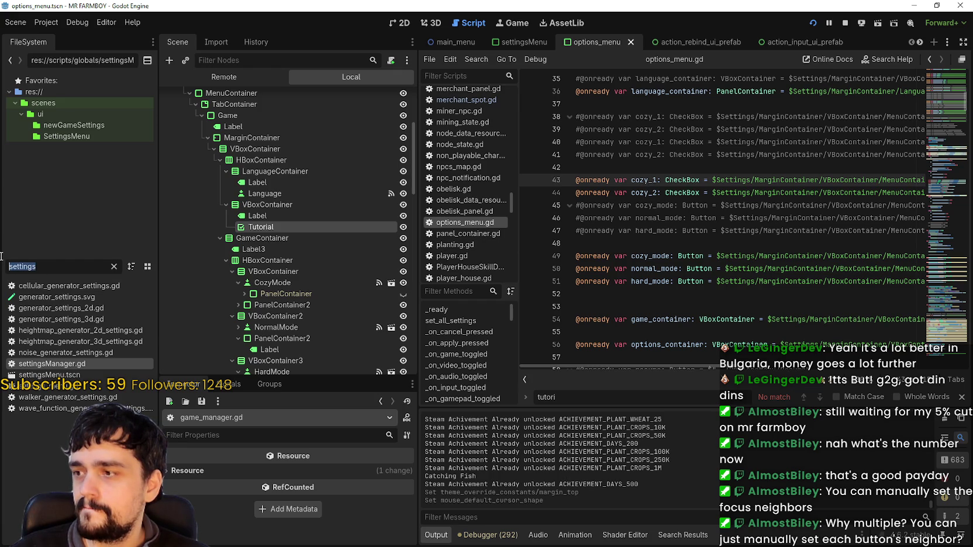
double_click(51, 363)
click(699, 255)
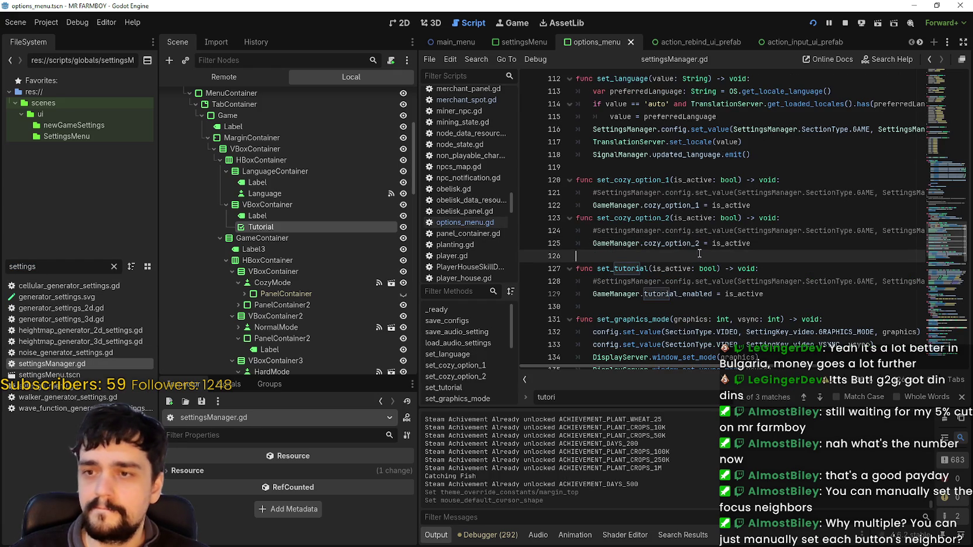
double_click(633, 269)
click(635, 181)
double_click(636, 182)
key(ctrl+f)
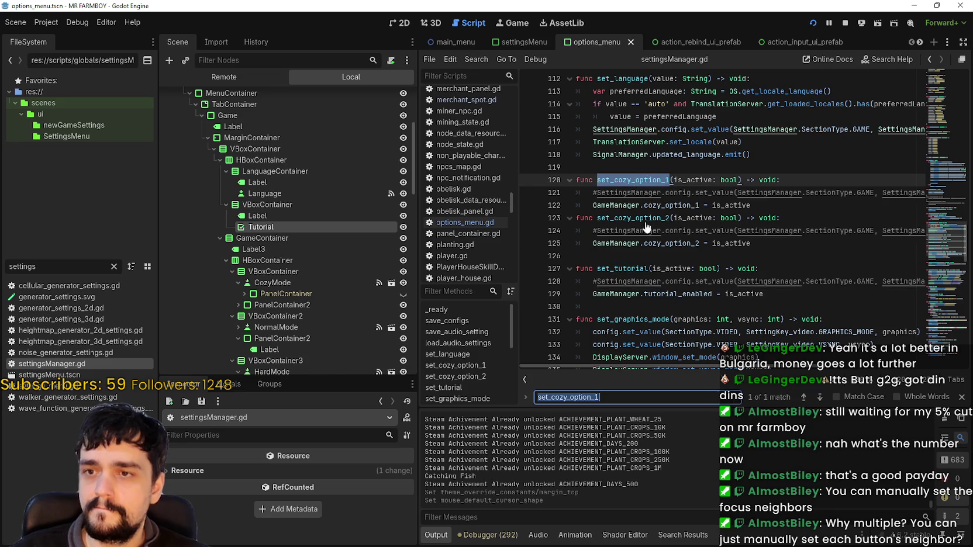
click(820, 397)
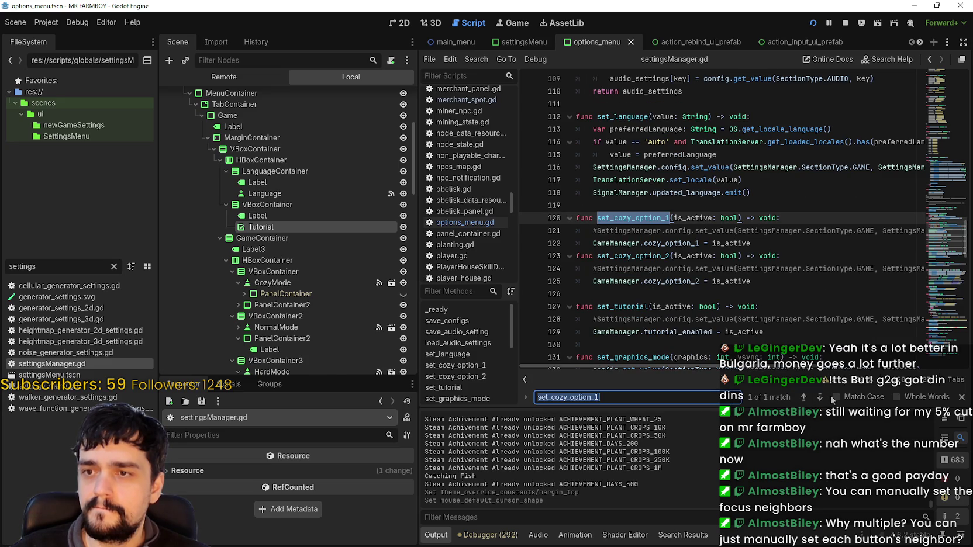
double_click(646, 217)
- Find set_cozy_option_1 across the project and select lines 407–416 of the options_menu.gd usage
key(ctrl+shift+f)
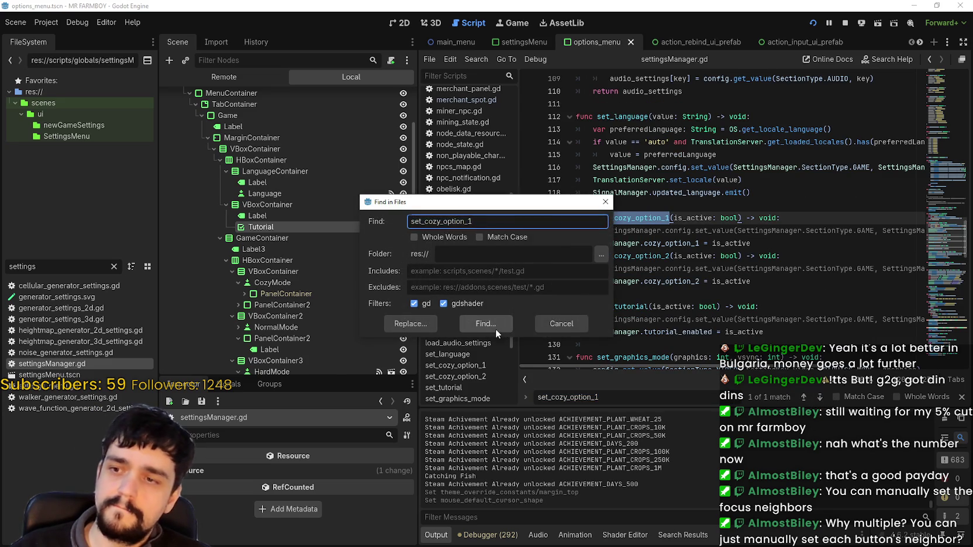
click(496, 328)
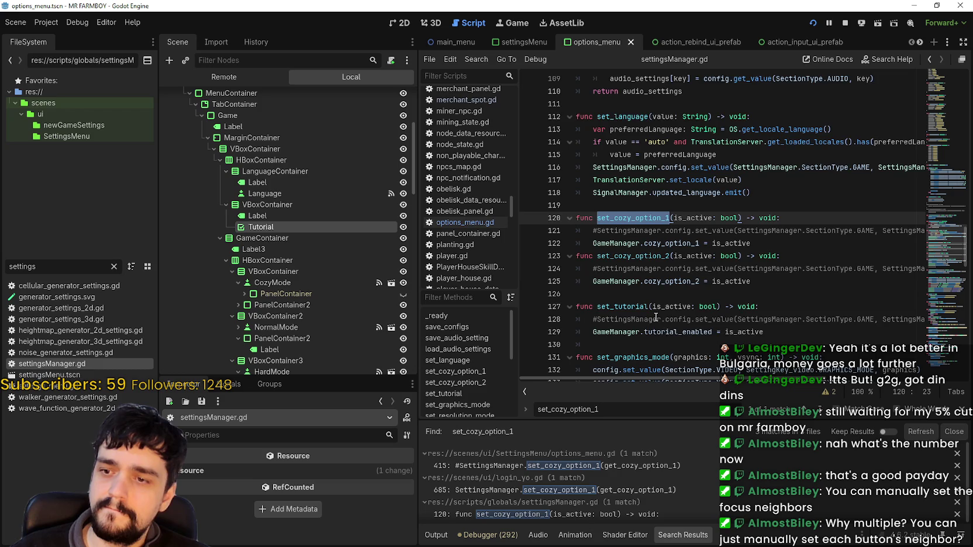
scroll(654, 316, down, 1)
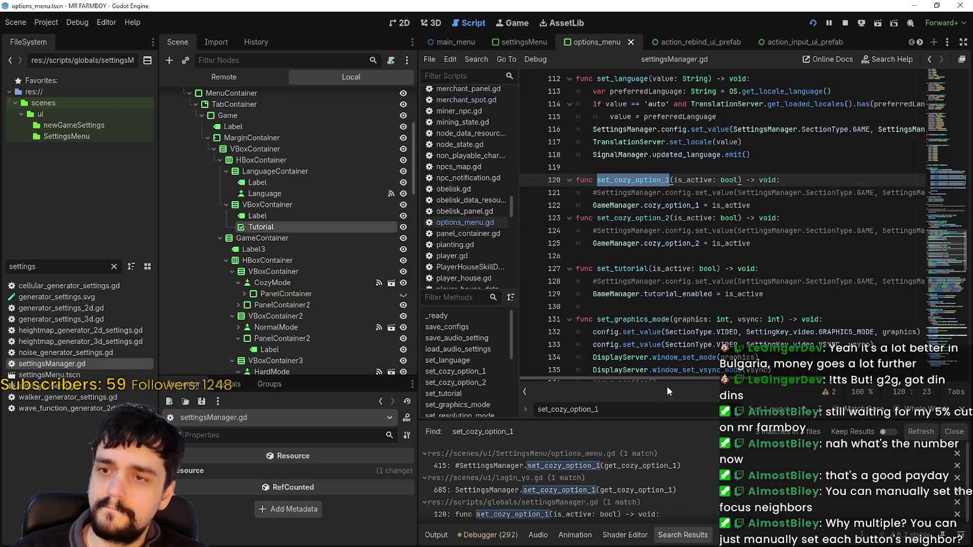
scroll(678, 301, down, 2)
click(497, 466)
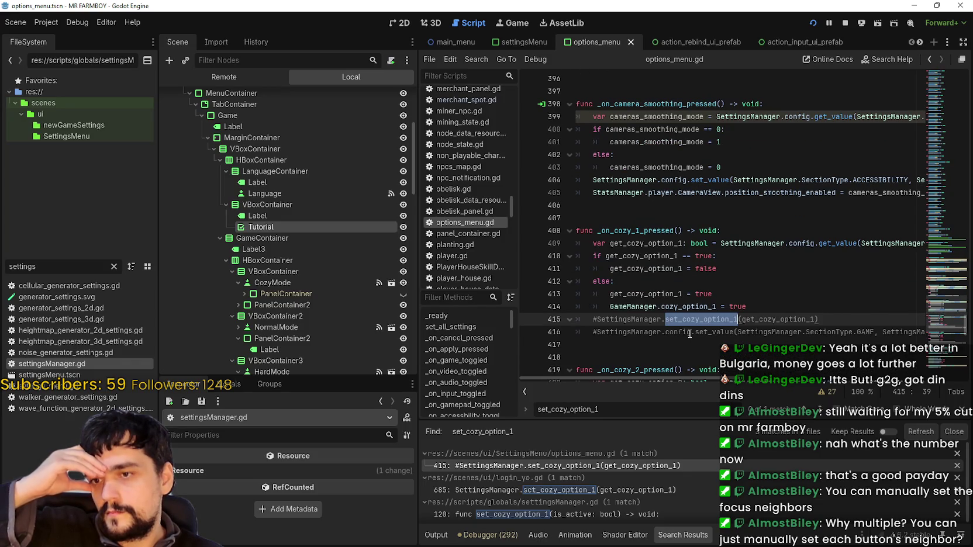
click(687, 333)
scroll(637, 339, down, 1)
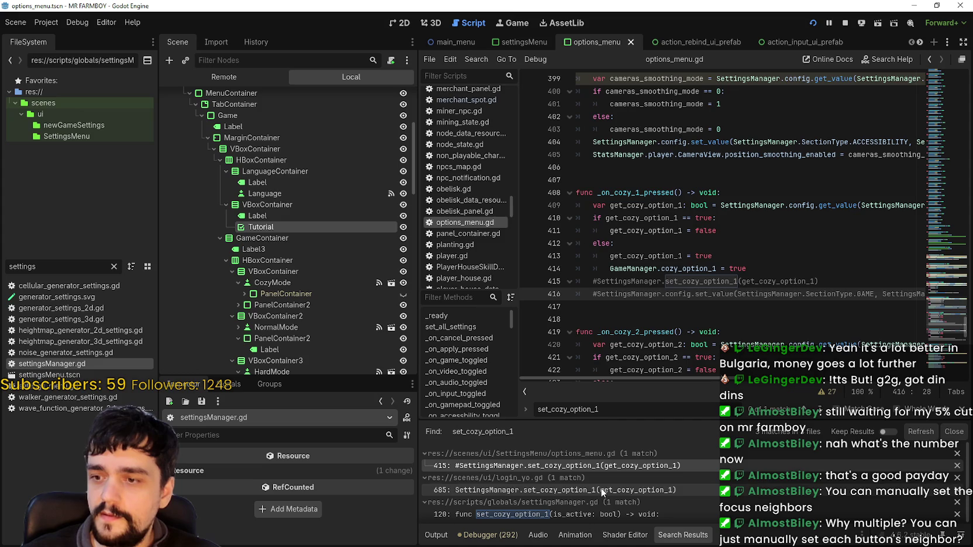
mouse_move(647, 306)
mouse_down()
mouse_move(584, 230)
mouse_move(577, 179)
mouse_up()
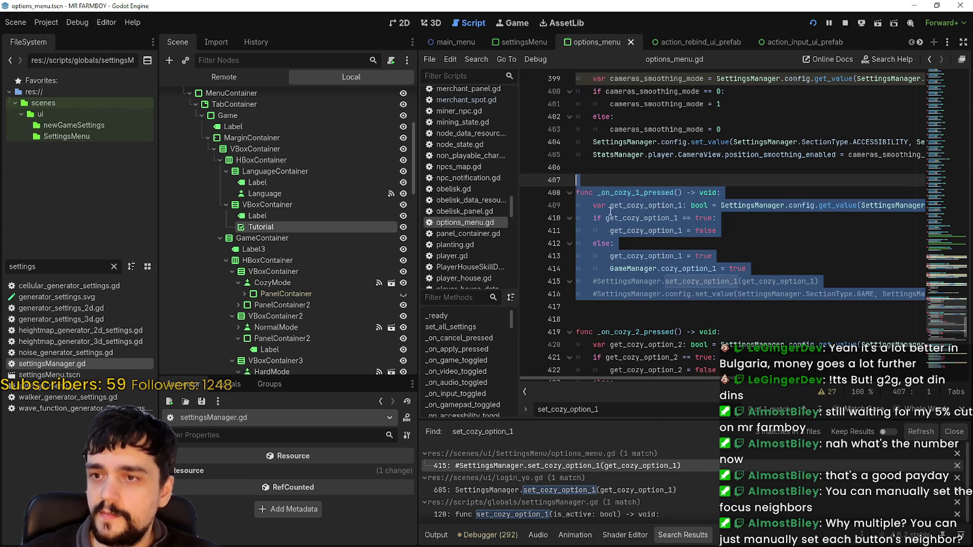
scroll(334, 218, down, 3)
scroll(314, 212, up, 2)
- Select the Tutorial node and show its signals in the Node panel
click(292, 191)
scroll(257, 502, down, 10)
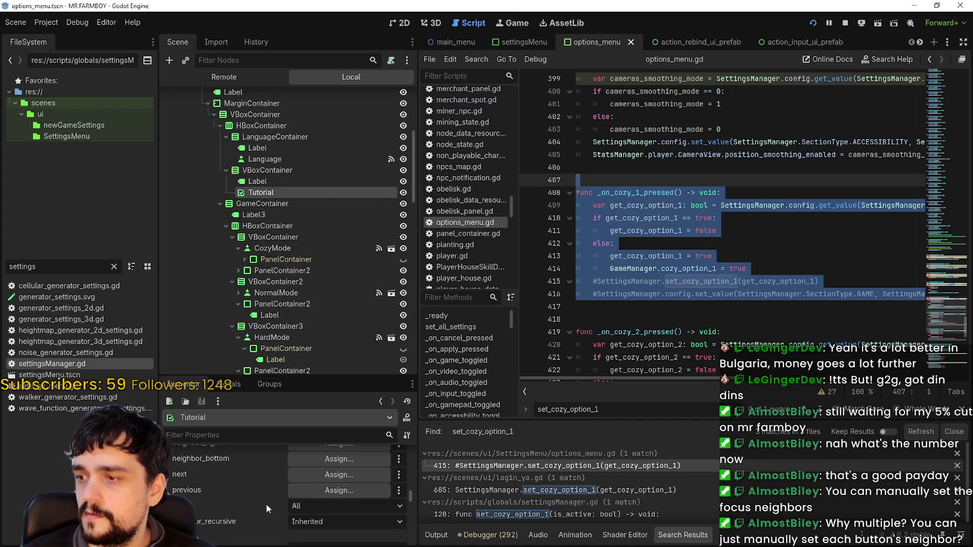
scroll(266, 503, up, 2)
click(241, 385)
double_click(233, 458)
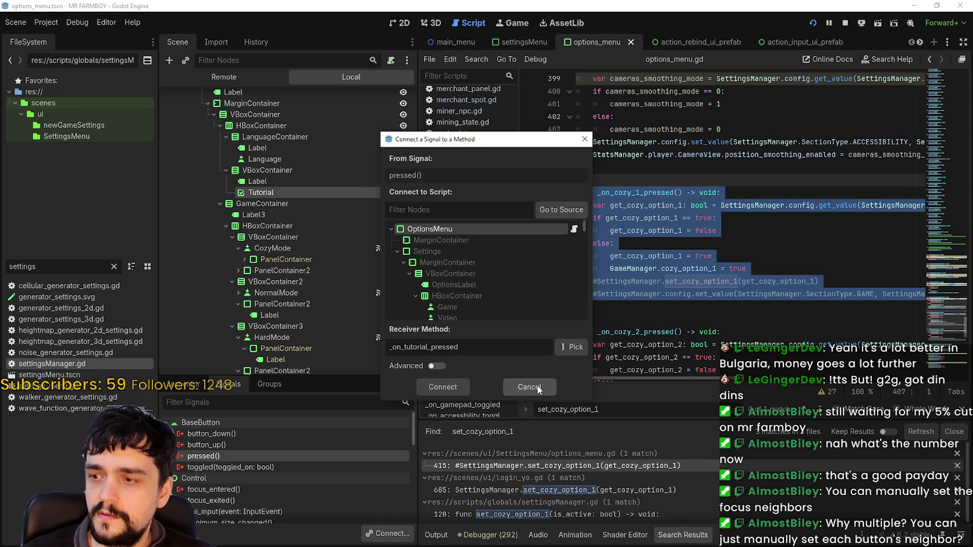
click(537, 385)
- Connect the toggled(toggled_on: bool) signal, creating the _on_tutorial_toggled stub in options_menu.gd
double_click(240, 468)
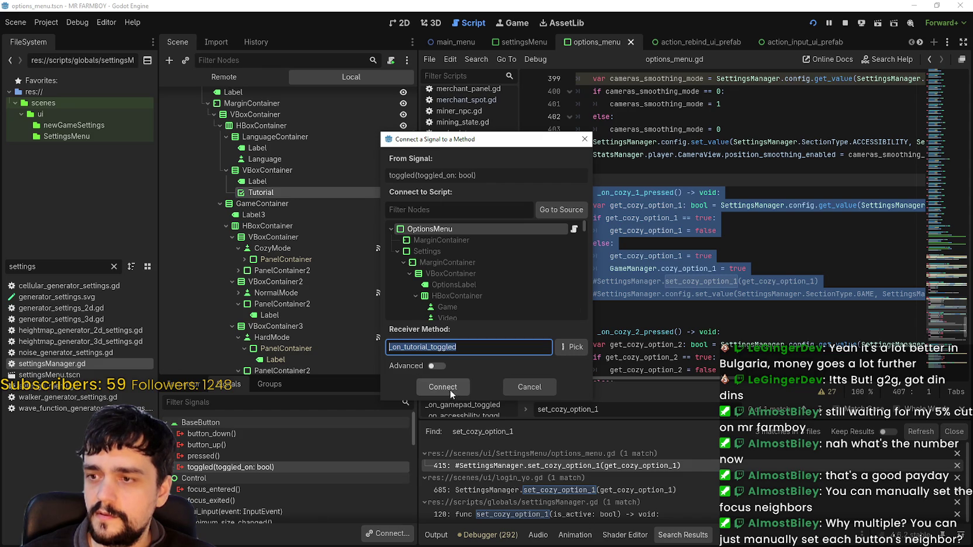
click(532, 389)
mouse_move(649, 309)
mouse_down()
mouse_move(585, 281)
mouse_move(563, 247)
mouse_move(566, 207)
mouse_up()
key(ctrl+c)
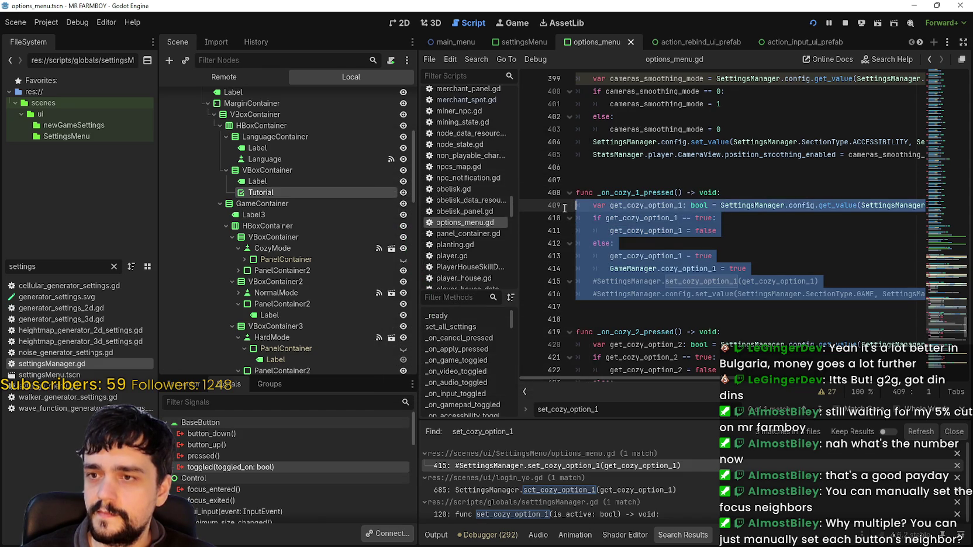
click(623, 319)
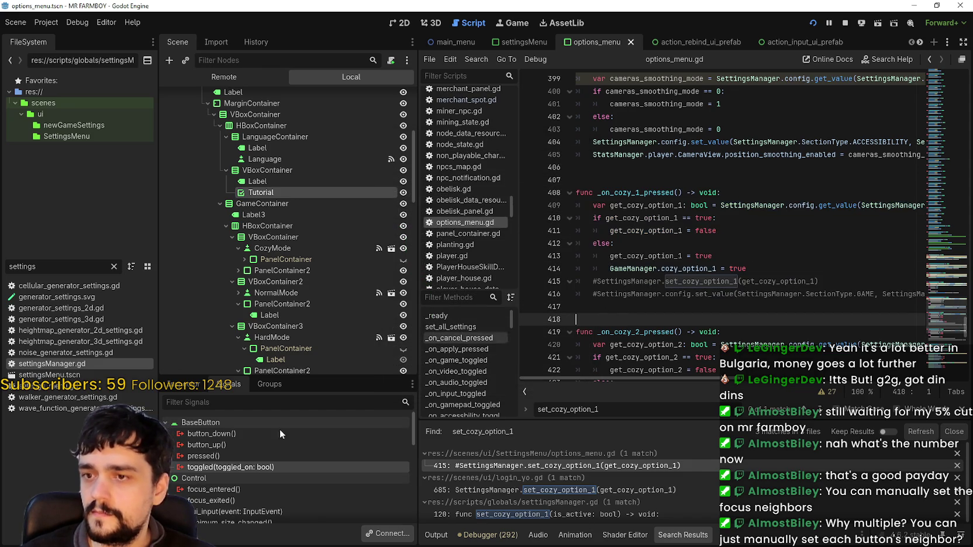
double_click(233, 467)
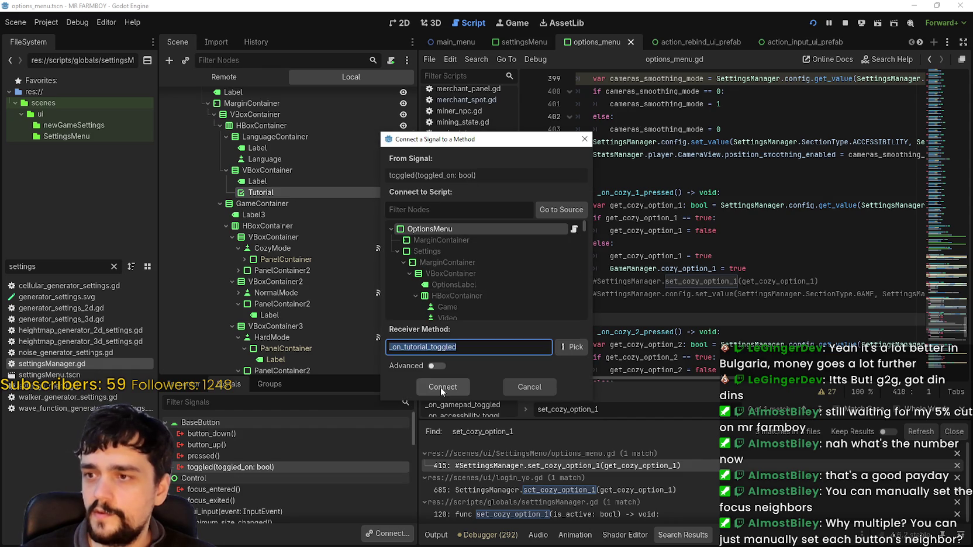
key(Return)
drag(576, 345, 640, 393)
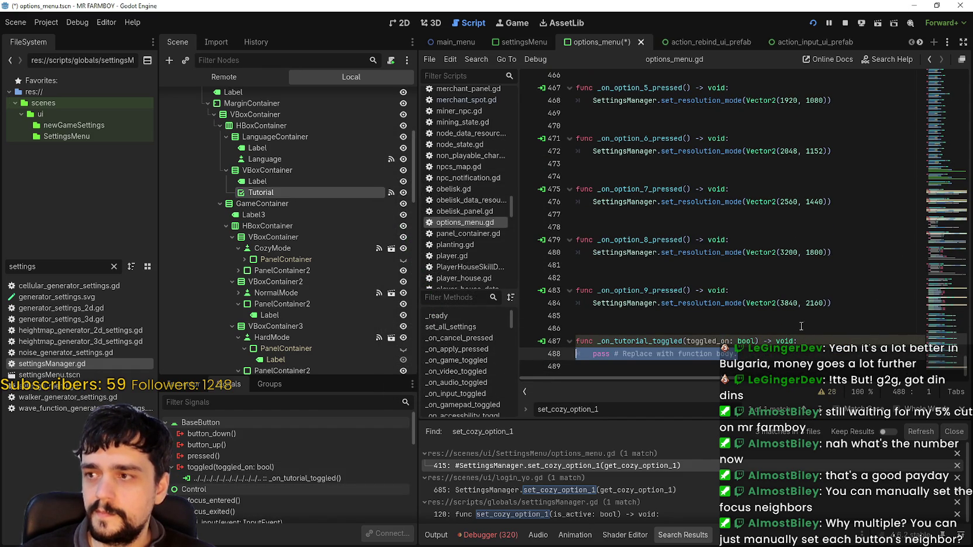
- Paste the cozy handler code into the stub, drop the commented SettingsManager lines, and rename the variable to get_tutorial
key(ctrl+v)
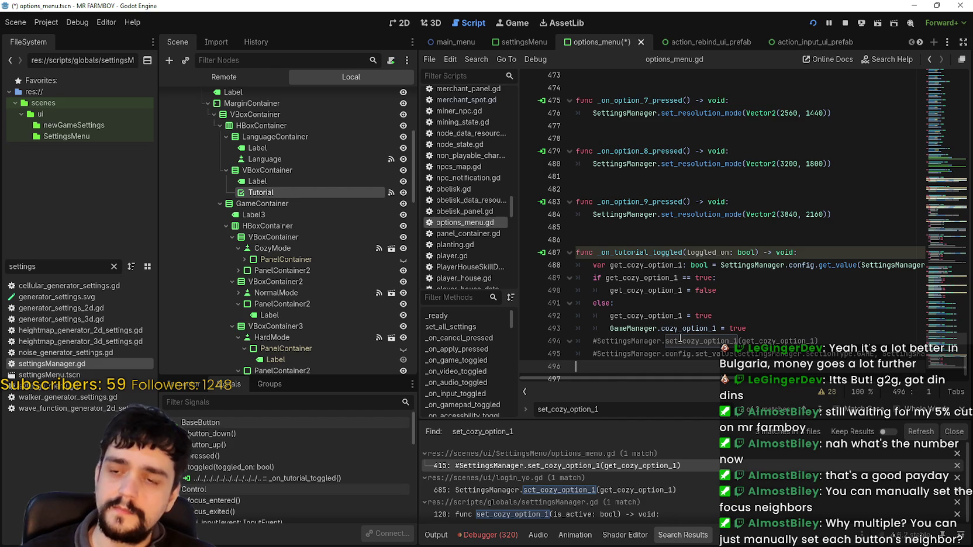
drag(576, 366, 554, 342)
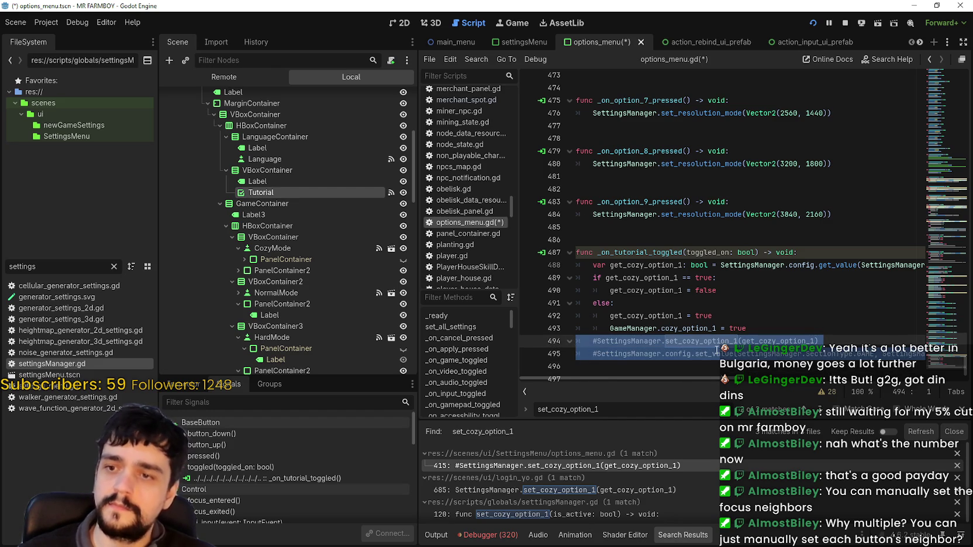
key(BackSpace)
click(821, 253)
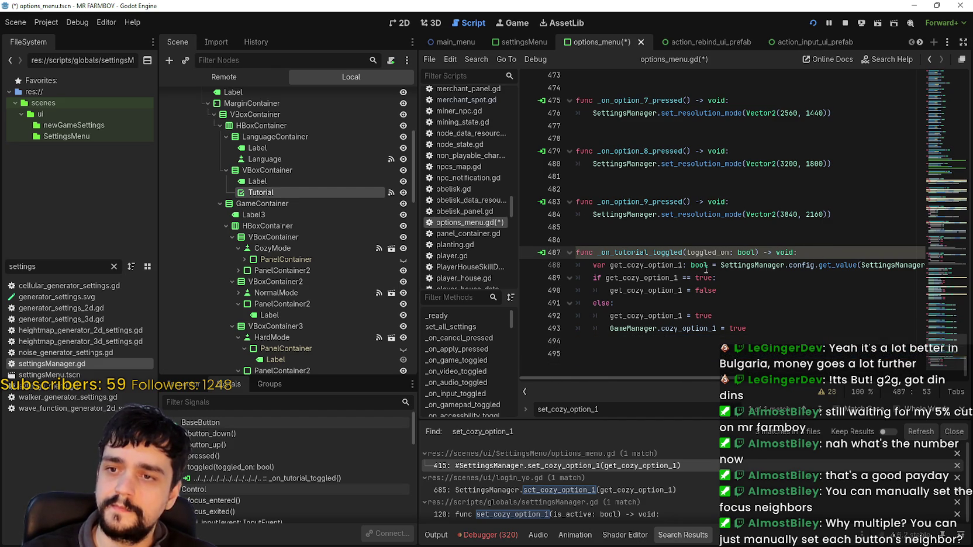
click(667, 266)
key(BackSpace)
key(BackSpace)
key(BackSpace)
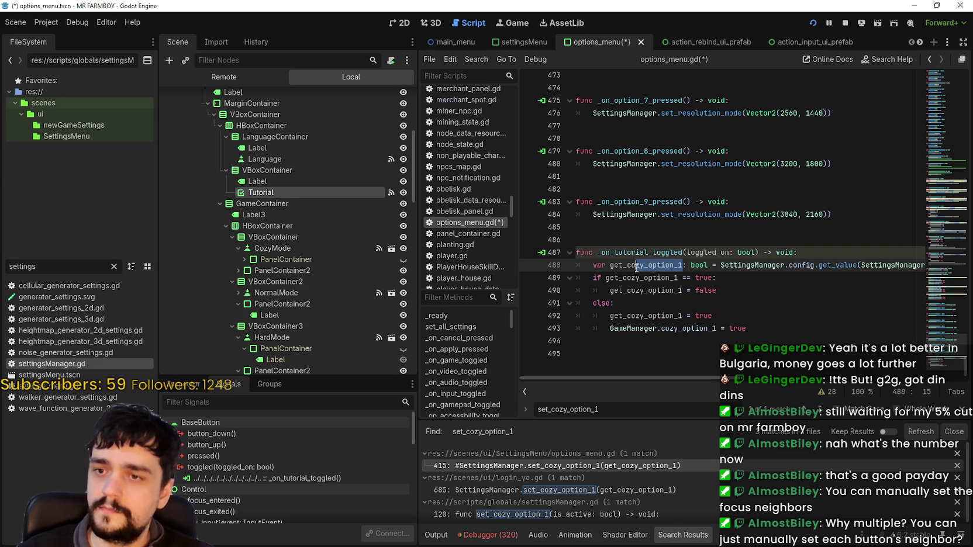
text(tutorial)
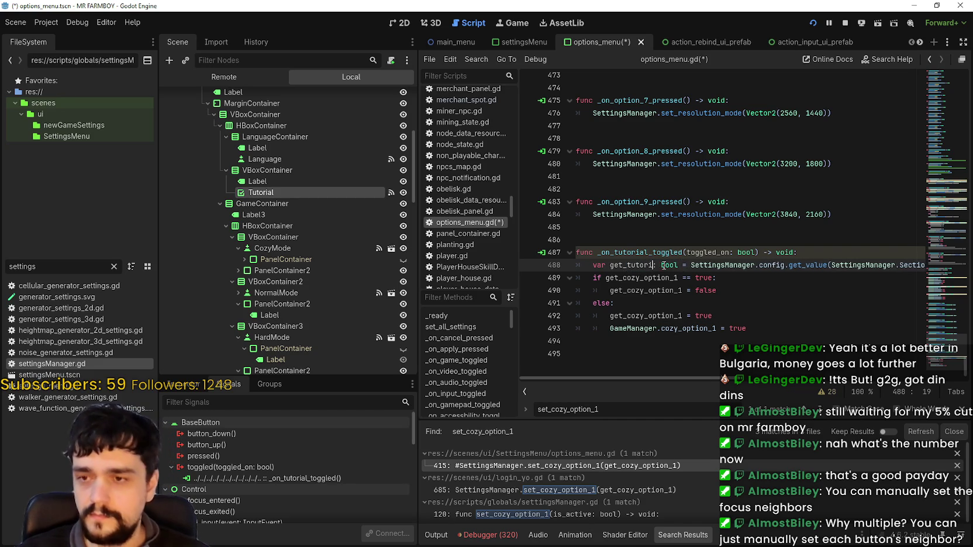
- Point the config lookup at the TUTORIAL settings key with default value true
scroll(736, 263, right, 5)
click(779, 273)
mouse_move(840, 273)
mouse_down()
mouse_move(906, 273)
mouse_move(894, 274)
mouse_up()
text(Tu, false)
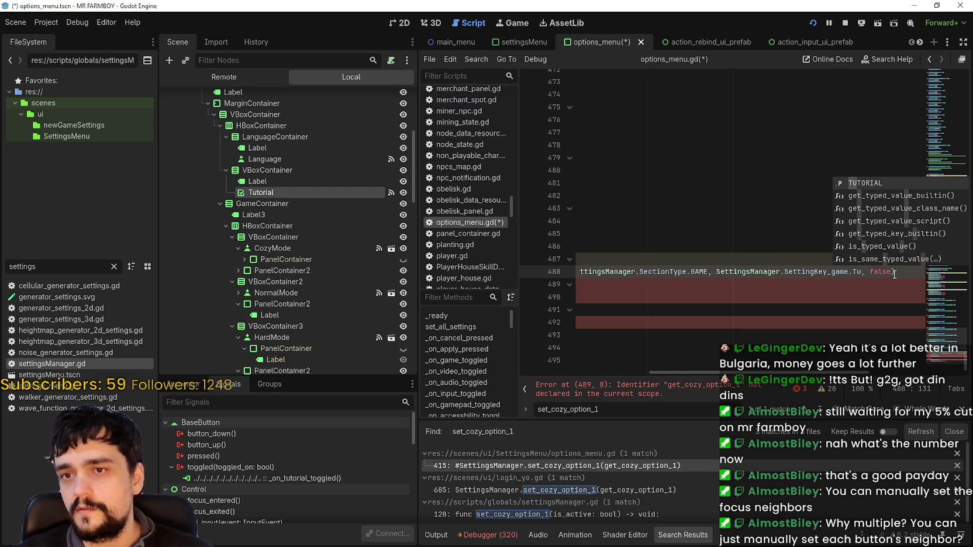
key(Return)
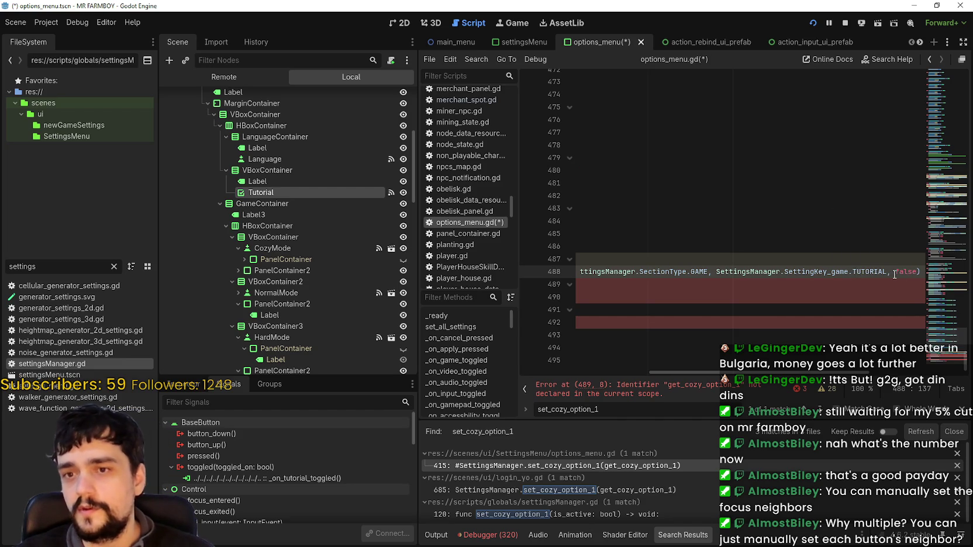
double_click(899, 272)
text(True)
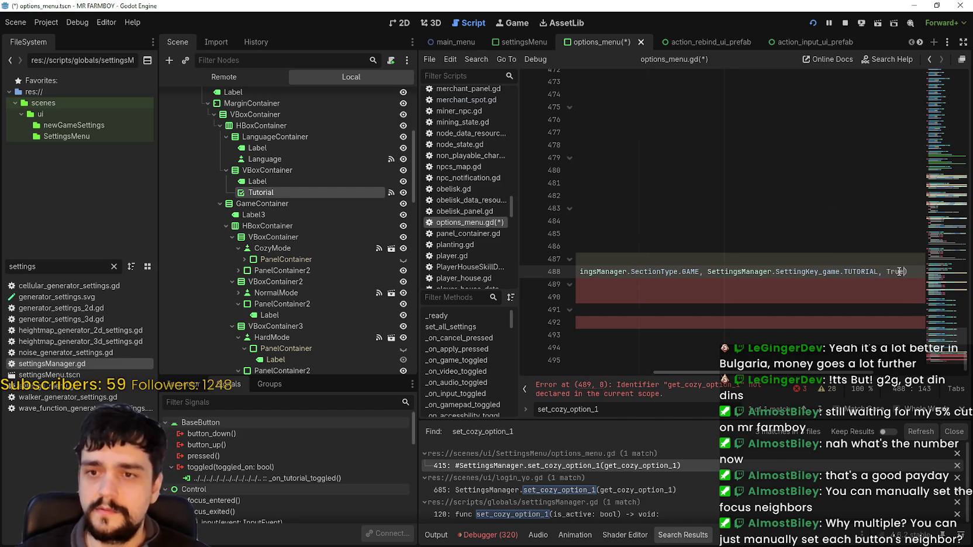
click(808, 185)
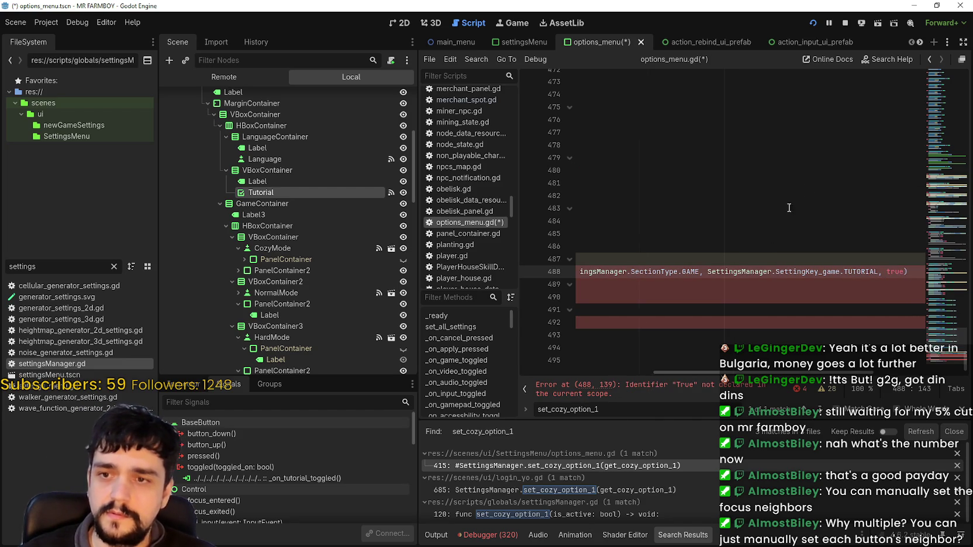
drag(791, 375, 629, 363)
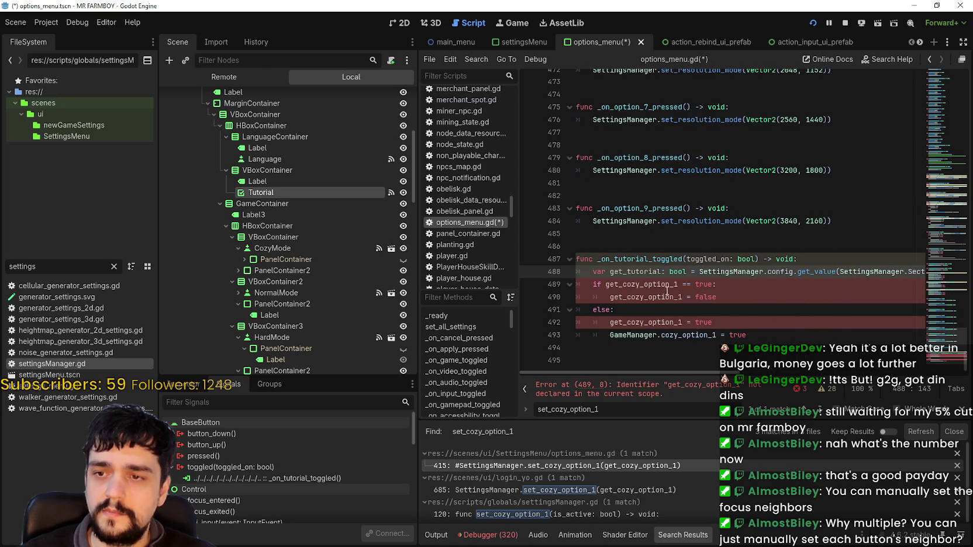
- Make line 493 set GameManager.tutorial_enabled = toggled_on
double_click(637, 285)
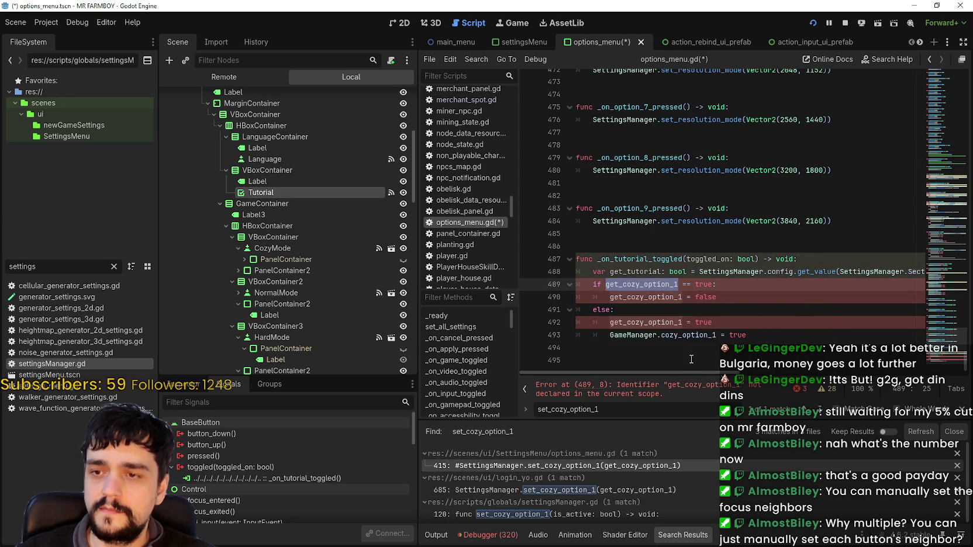
mouse_move(760, 322)
mouse_down()
mouse_move(672, 318)
mouse_move(549, 280)
mouse_up()
double_click(707, 259)
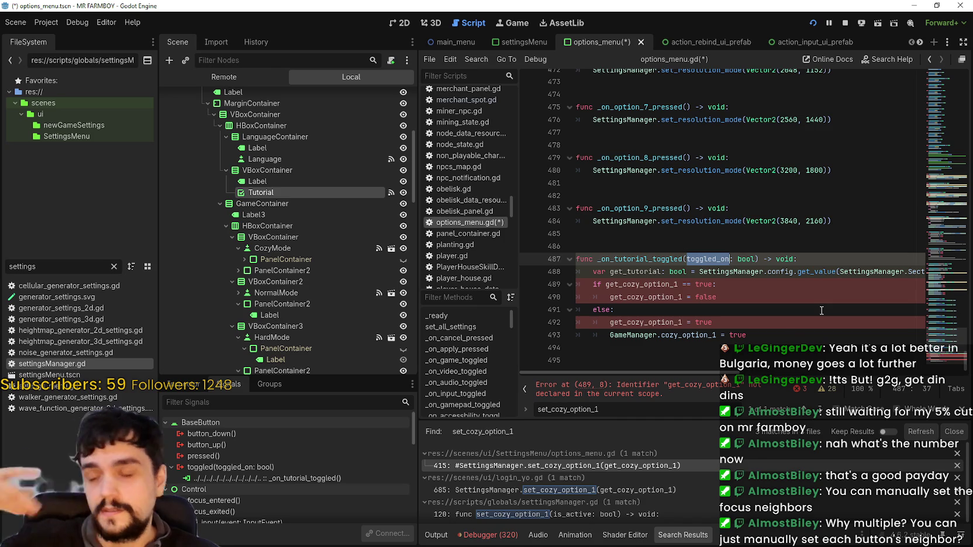
click(682, 284)
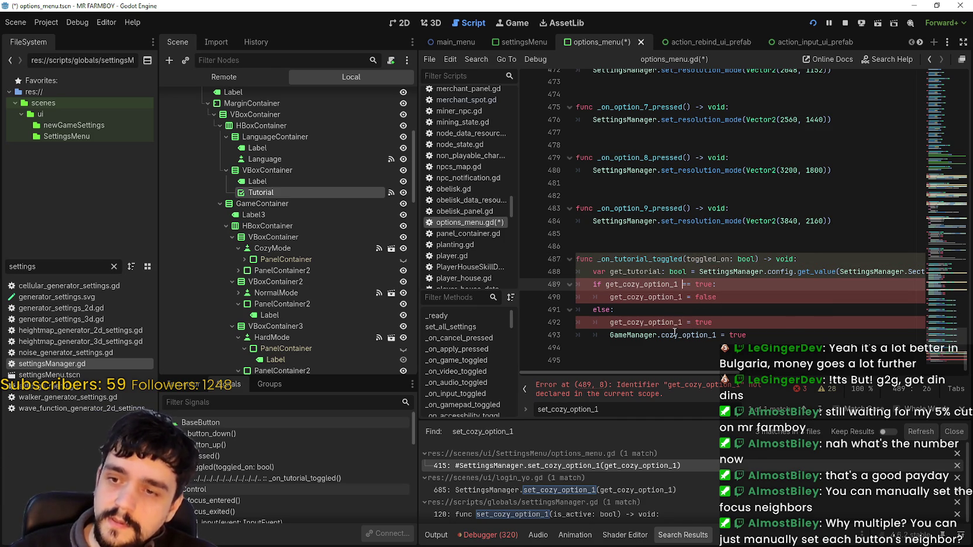
click(755, 331)
double_click(696, 334)
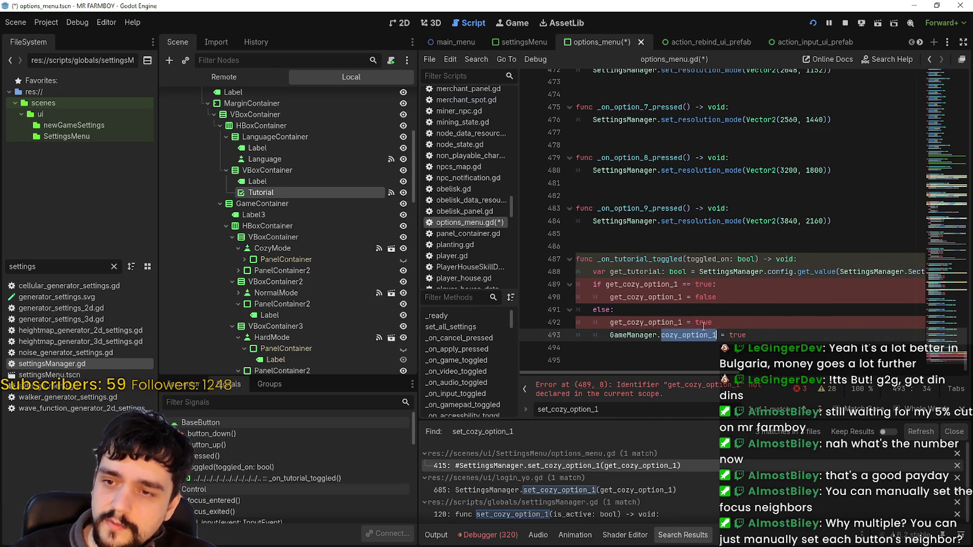
text(tuto)
key(Return)
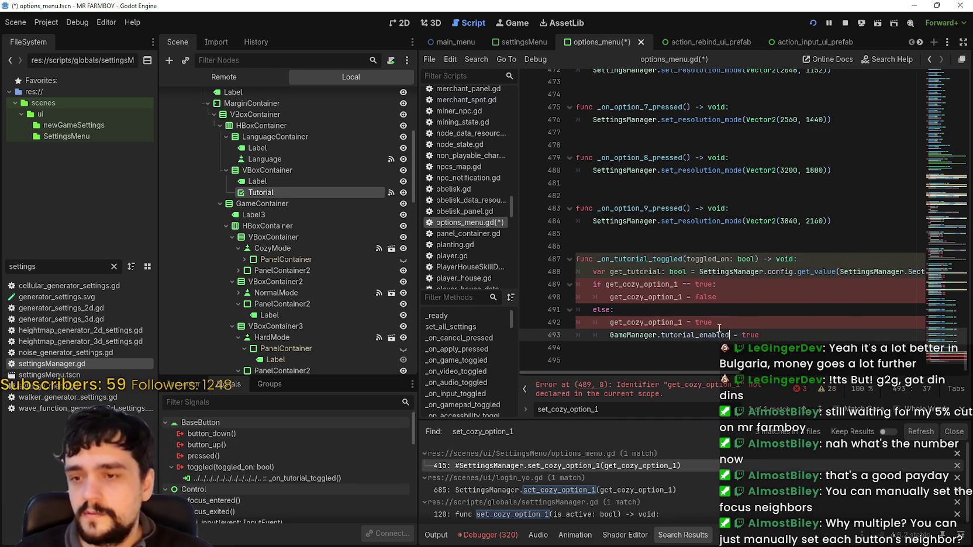
double_click(708, 258)
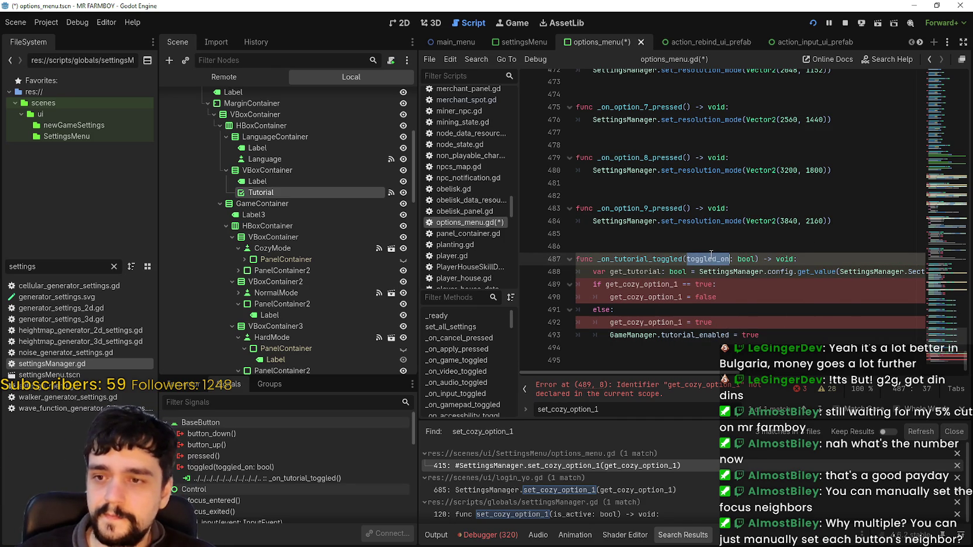
key(ctrl+c)
double_click(750, 335)
key(ctrl+v)
- Unindent the GameManager.tutorial_enabled line out of the old if/else block
drag(697, 315, 576, 286)
click(608, 335)
key(BackSpace)
mouse_move(713, 322)
mouse_down()
mouse_move(620, 306)
mouse_move(581, 286)
mouse_up()
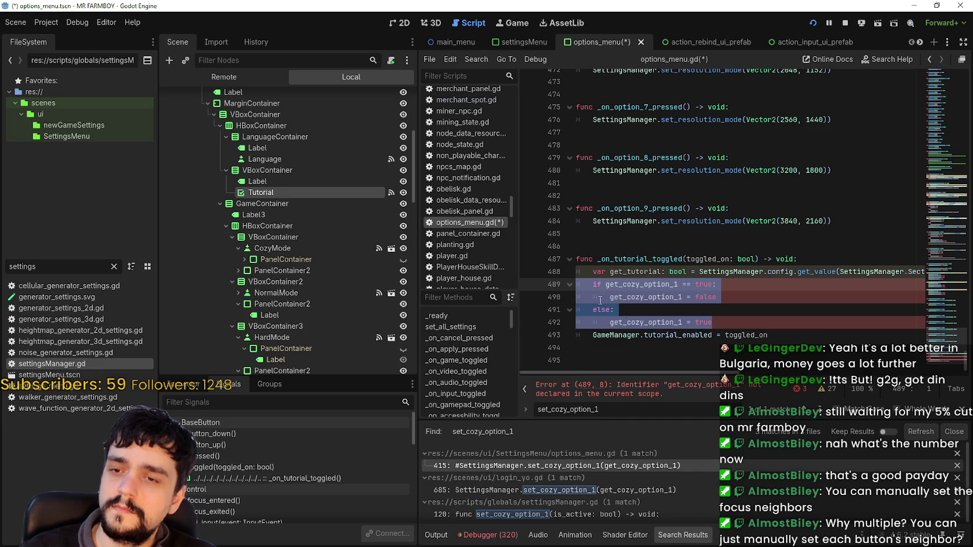
double_click(708, 259)
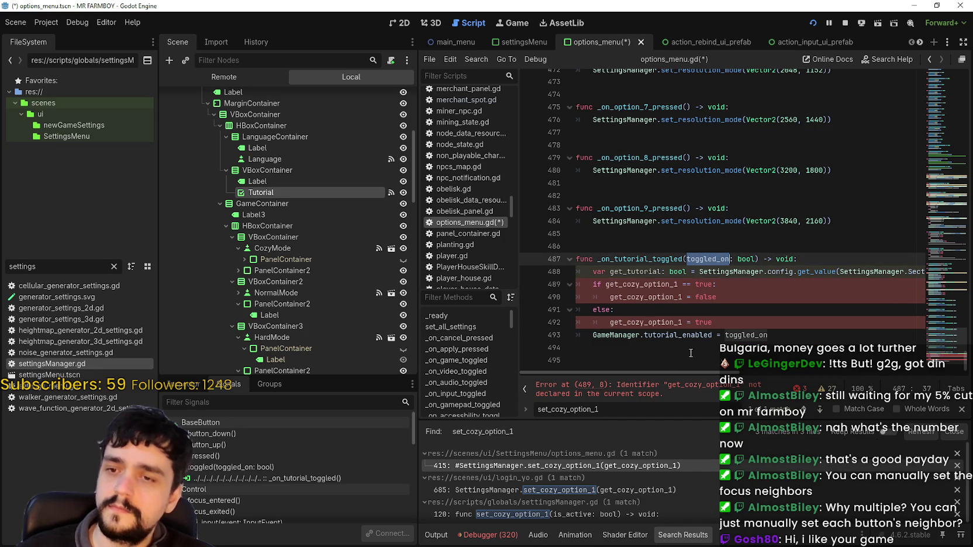
mouse_move(691, 371)
mouse_down()
mouse_move(887, 377)
mouse_move(773, 368)
mouse_up()
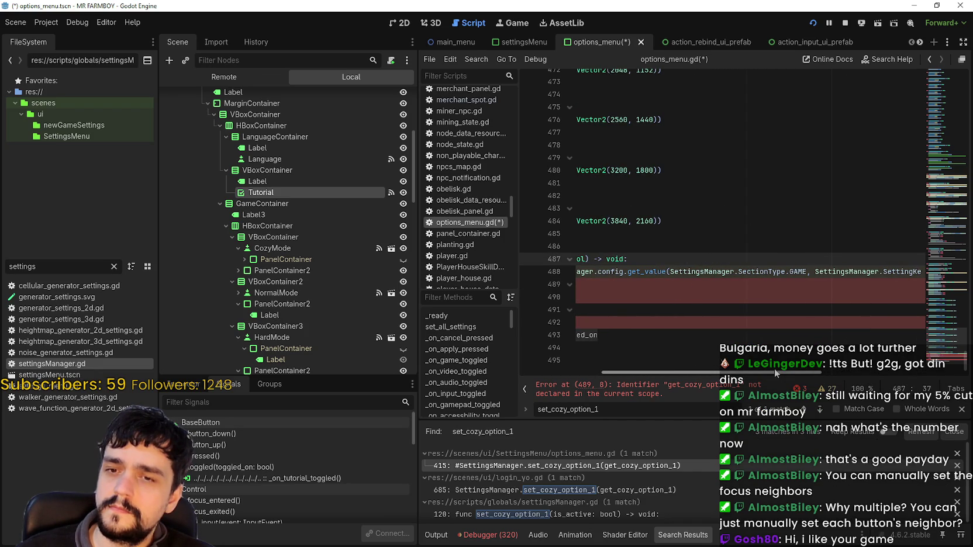
drag(775, 370, 625, 381)
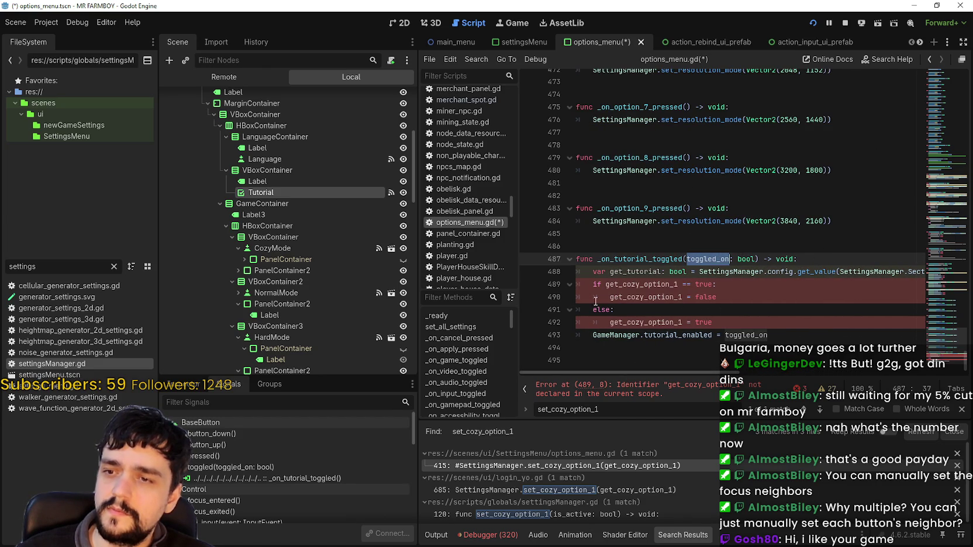
- Replace the get_tutorial = config.get_value call with config.set_value on line 488
mouse_move(699, 272)
mouse_down()
mouse_move(576, 272)
mouse_move(592, 272)
mouse_up()
key(BackSpace)
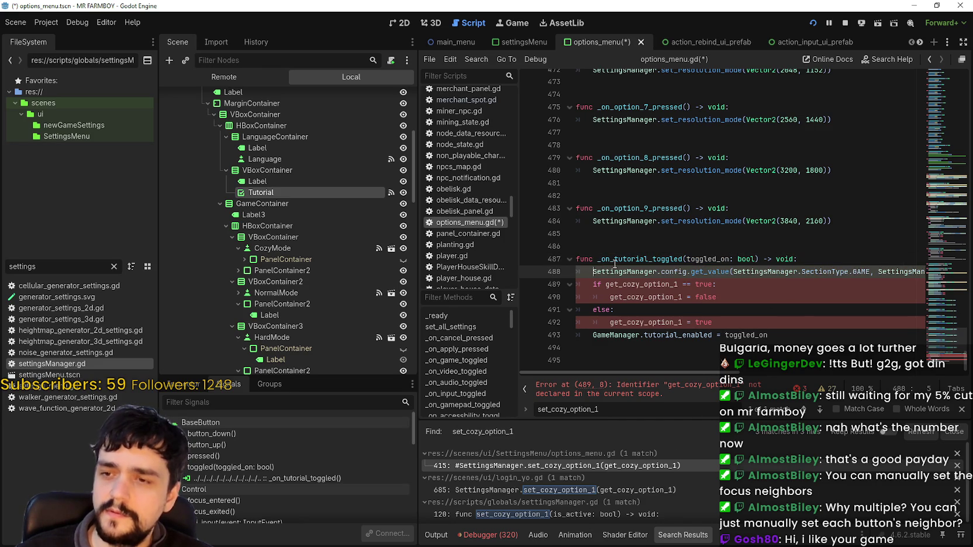
double_click(705, 272)
text(set)
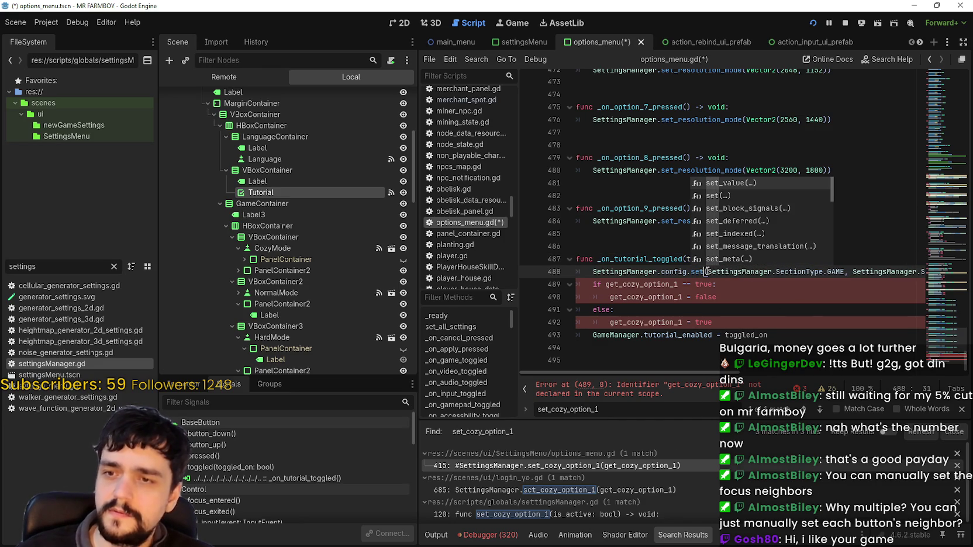
click(731, 183)
- Delete the obsolete get_cozy_option_1 if/else block and the leftover empty line
mouse_move(668, 373)
mouse_down()
mouse_move(819, 370)
mouse_move(645, 345)
mouse_up()
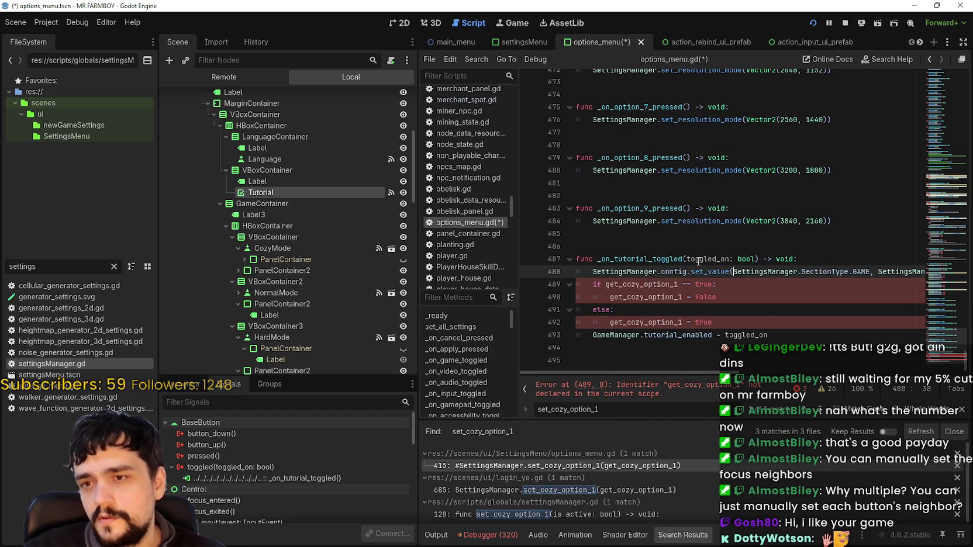
click(689, 371)
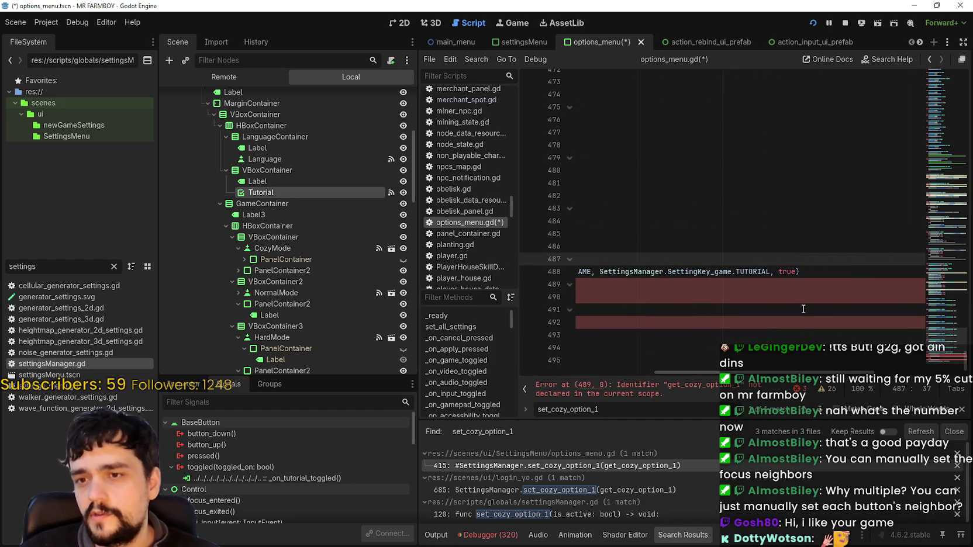
click(802, 272)
drag(824, 374, 624, 368)
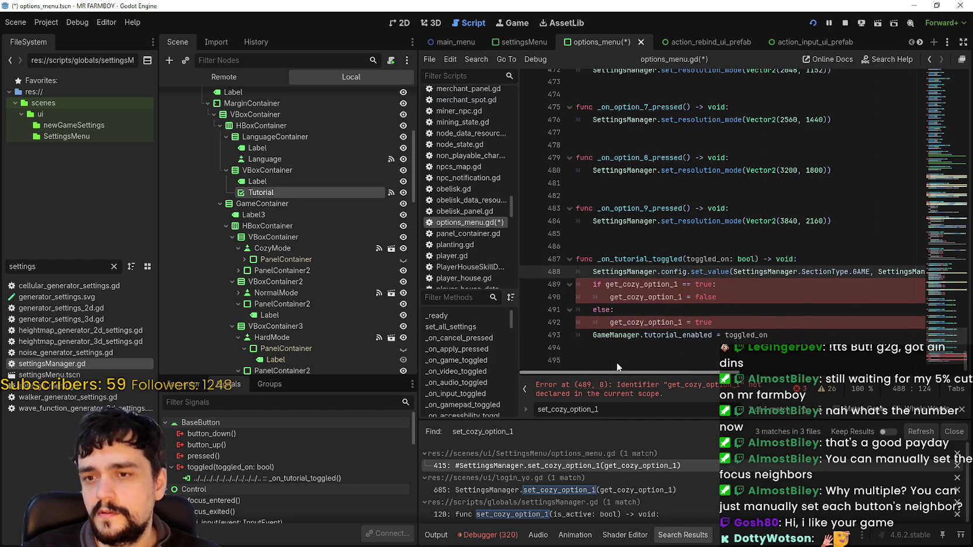
drag(724, 323, 578, 284)
key(BackSpace)
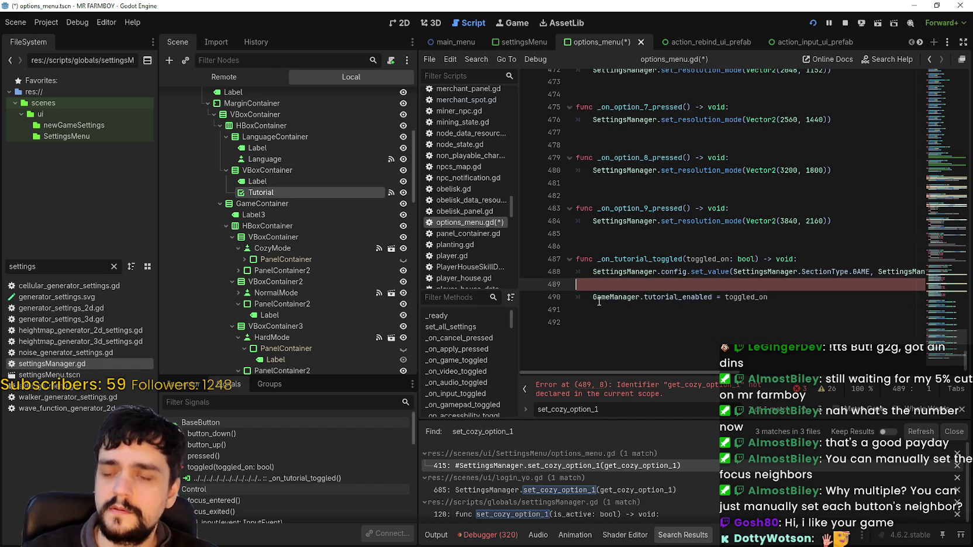
key(BackSpace)
scroll(755, 323, up, 2)
drag(754, 338, 576, 268)
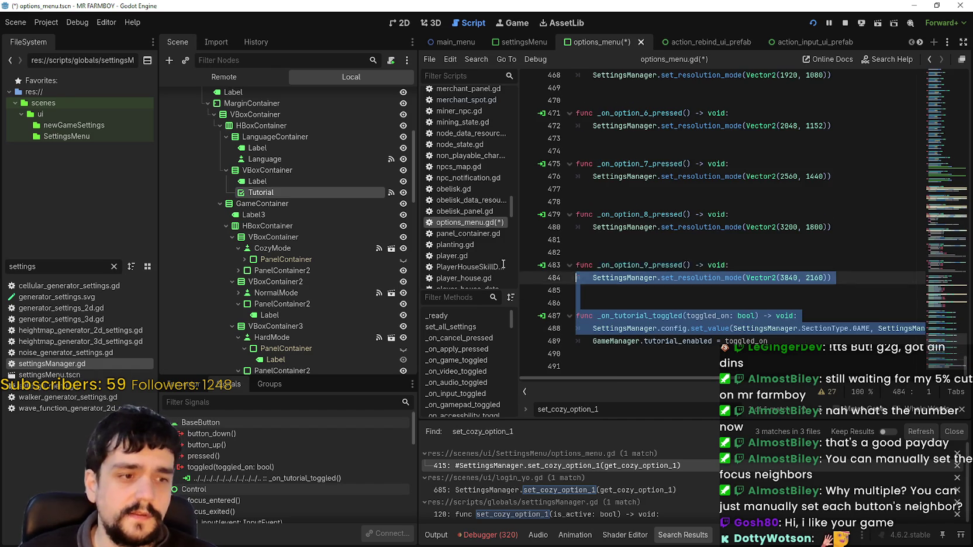
- Save options_menu.gd and close the script search bar
click(677, 358)
key(ctrl+s)
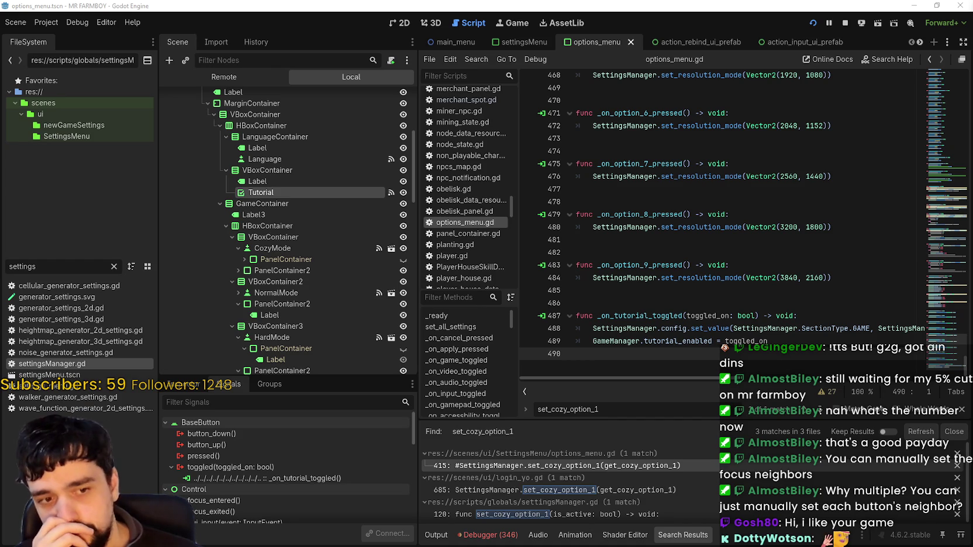
click(728, 319)
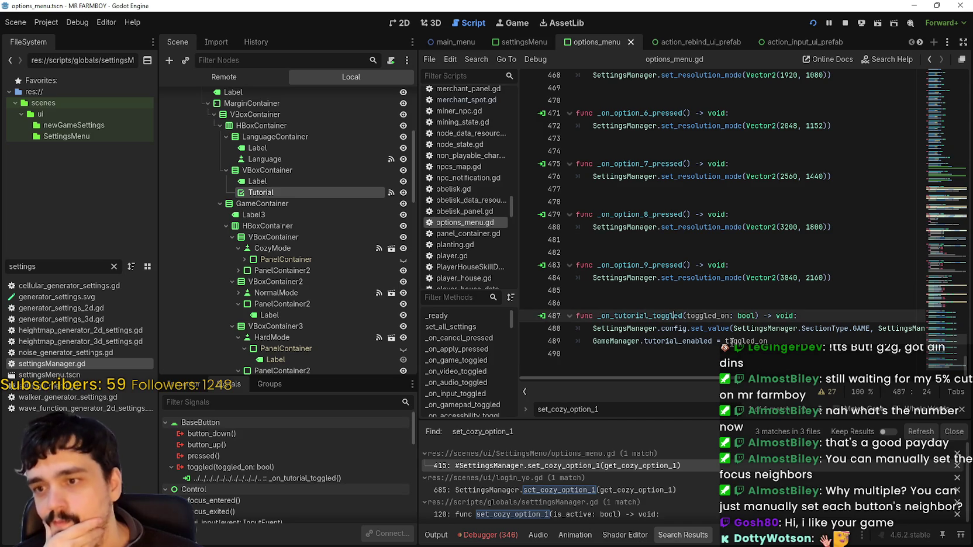
key(Escape)
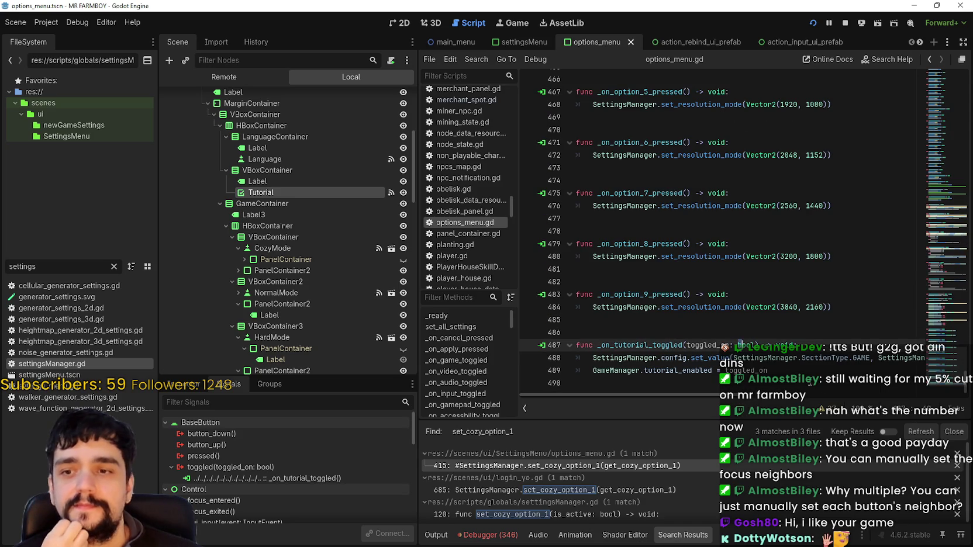
- Delete the blank line 486 before the _on_tutorial_toggled handler and save again
key(Down)
key(Down)
key(Down)
key(Up)
key(Up)
key(Up)
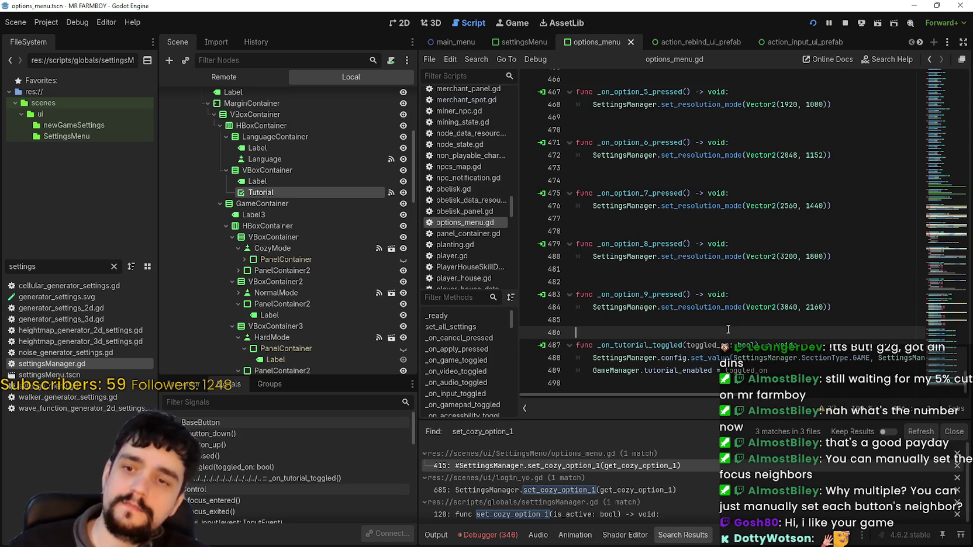
key(BackSpace)
key(ctrl+s)
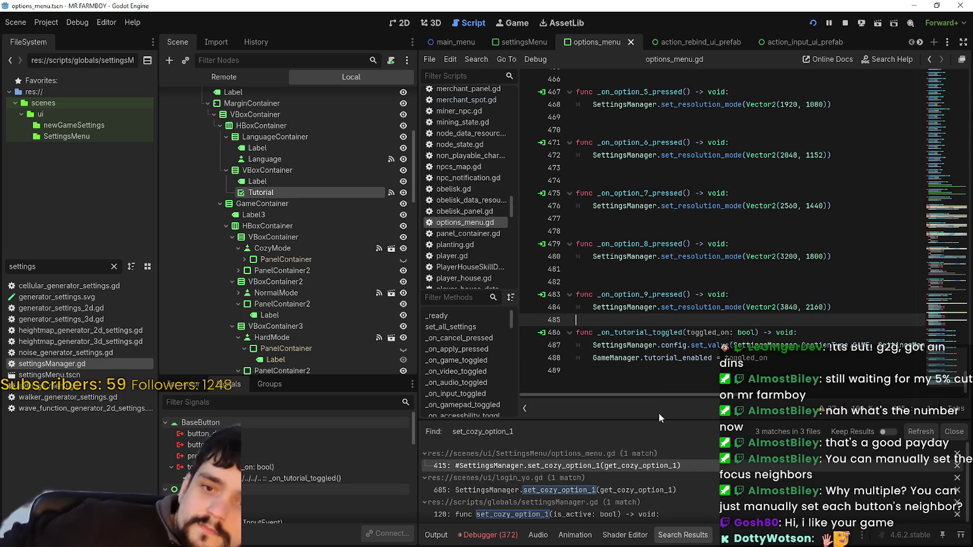
mouse_move(661, 393)
mouse_down()
mouse_move(811, 409)
mouse_move(644, 393)
mouse_up()
click(692, 385)
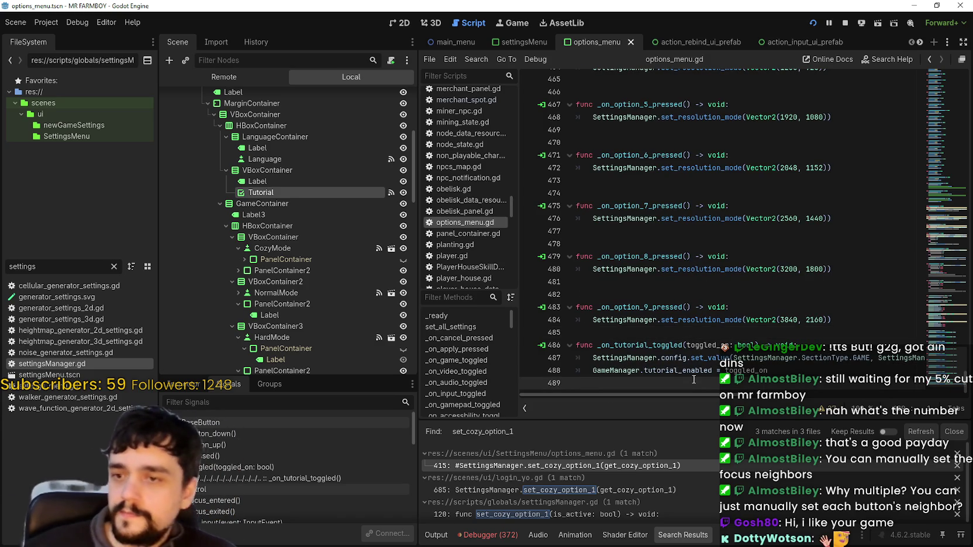
- Save the script and select the tutorial_enabled lines in the handler body
key(ctrl+s)
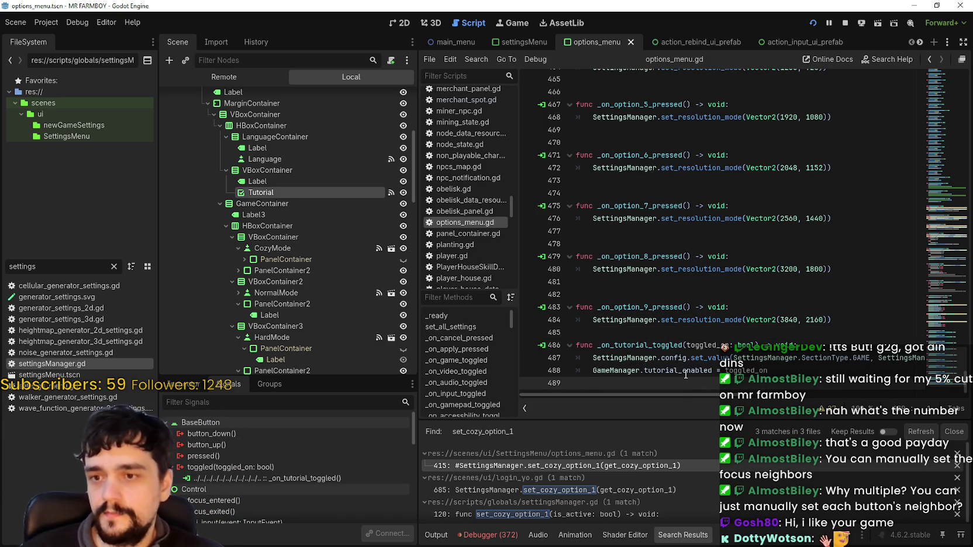
double_click(685, 372)
click(805, 370)
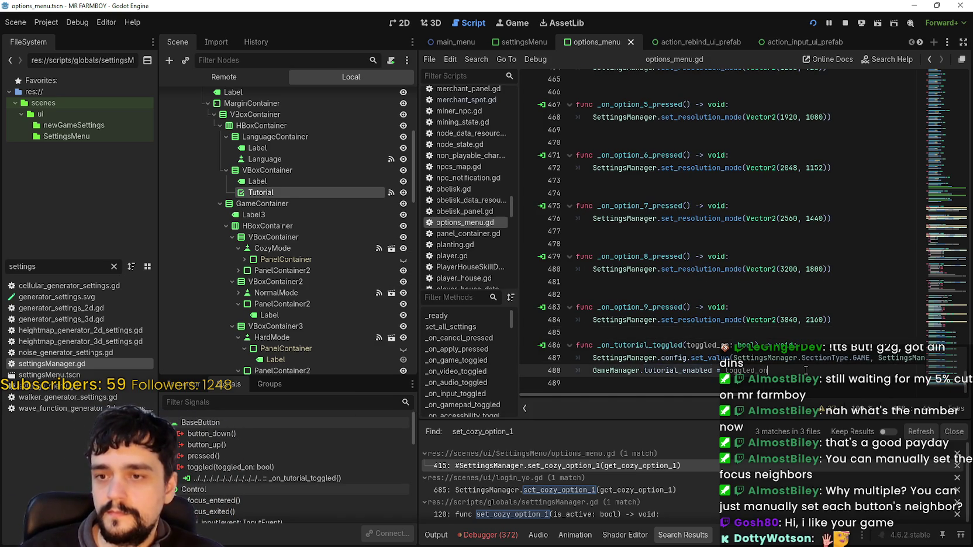
drag(816, 368, 573, 356)
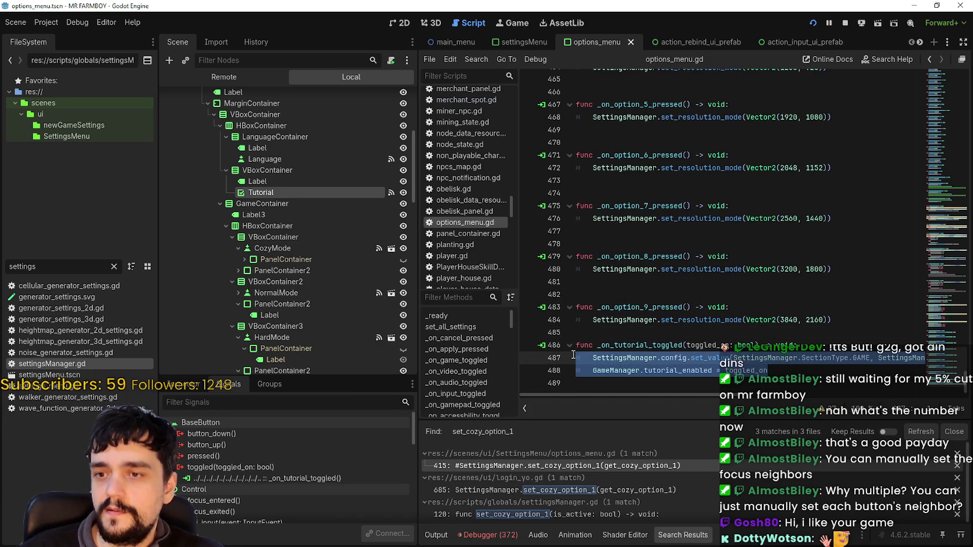
click(827, 368)
drag(713, 394, 844, 405)
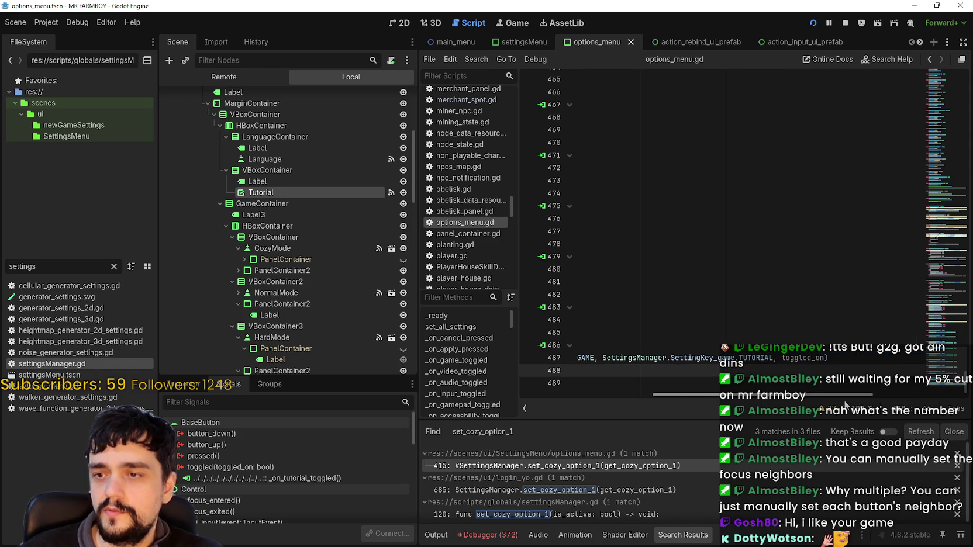
drag(845, 405, 719, 380)
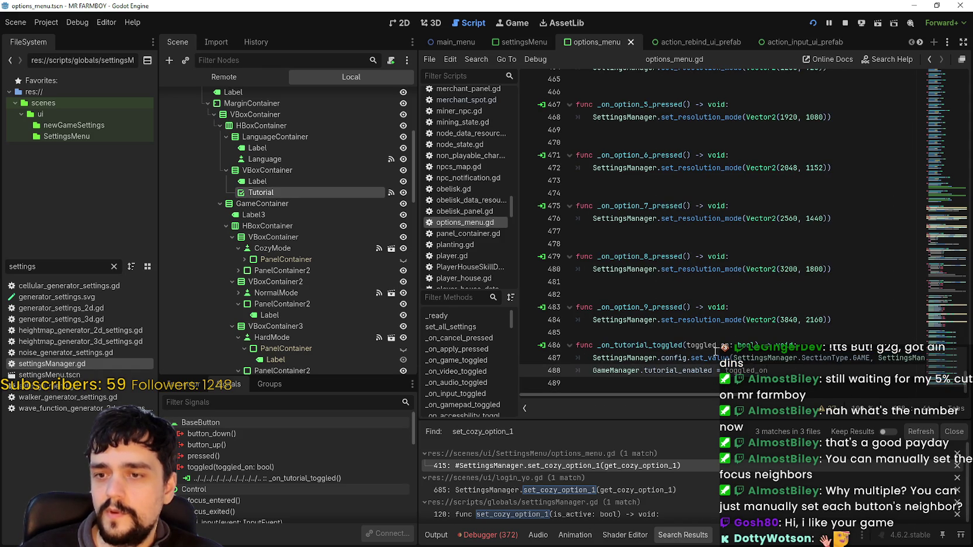
mouse_move(715, 354)
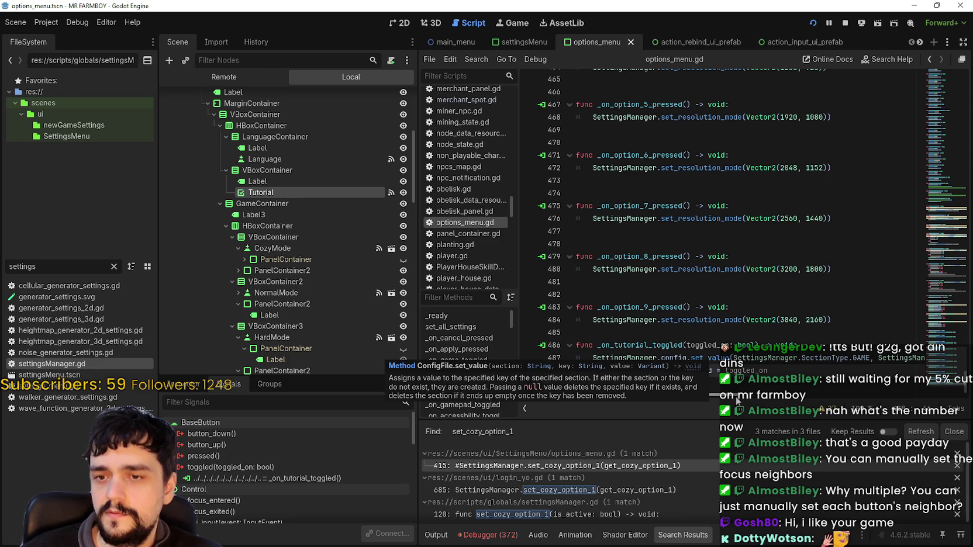
scroll(844, 397, right, 5)
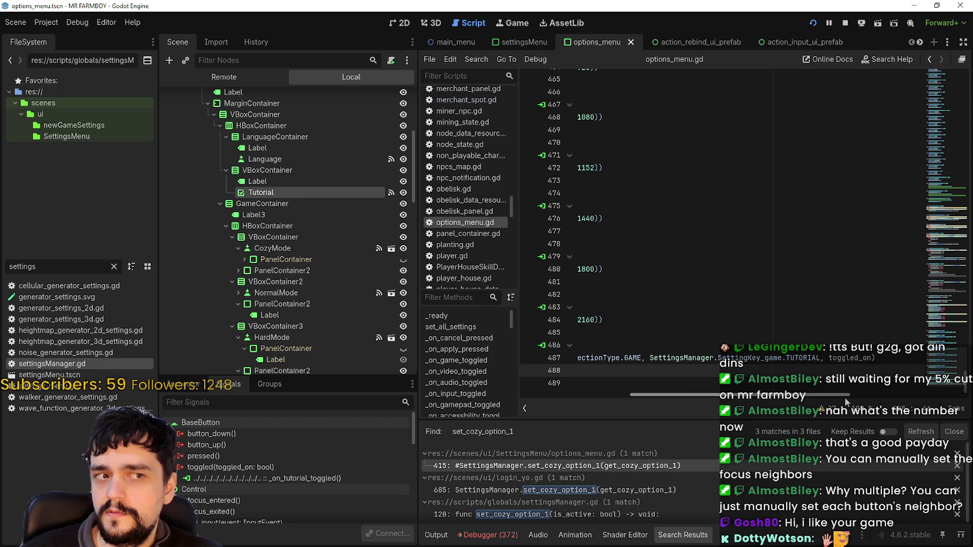
scroll(844, 397, left, 5)
- Select and copy the two settings lines (487–488) of the tutorial toggle handler
click(743, 361)
click(814, 370)
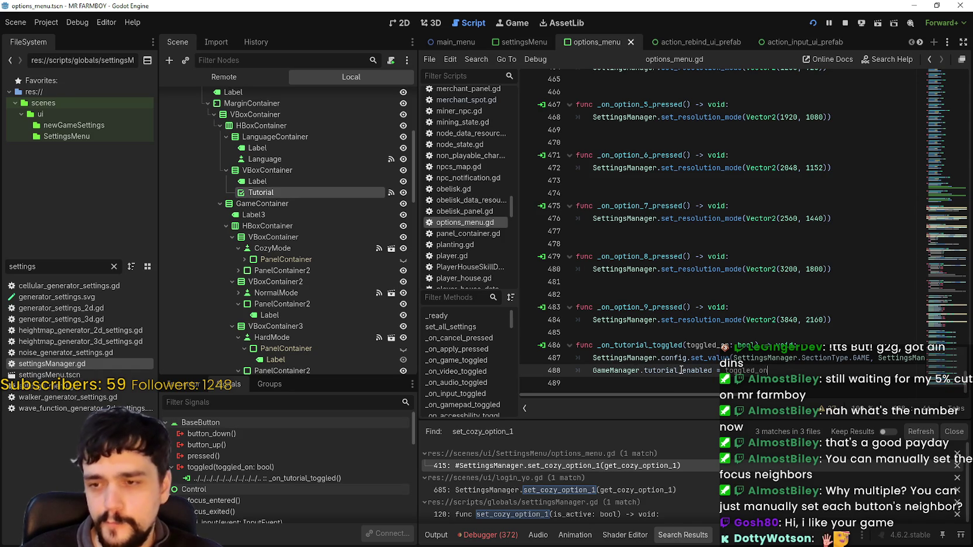
mouse_move(821, 381)
mouse_down()
mouse_move(576, 344)
mouse_move(574, 356)
mouse_up()
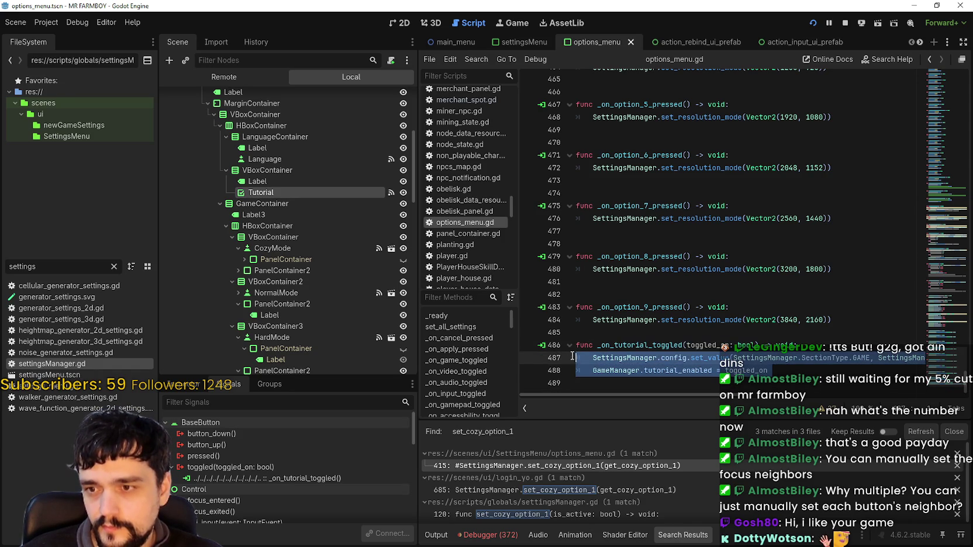
drag(810, 370, 560, 355)
click(809, 383)
key(shift+Up)
key(shift+Up)
click(810, 383)
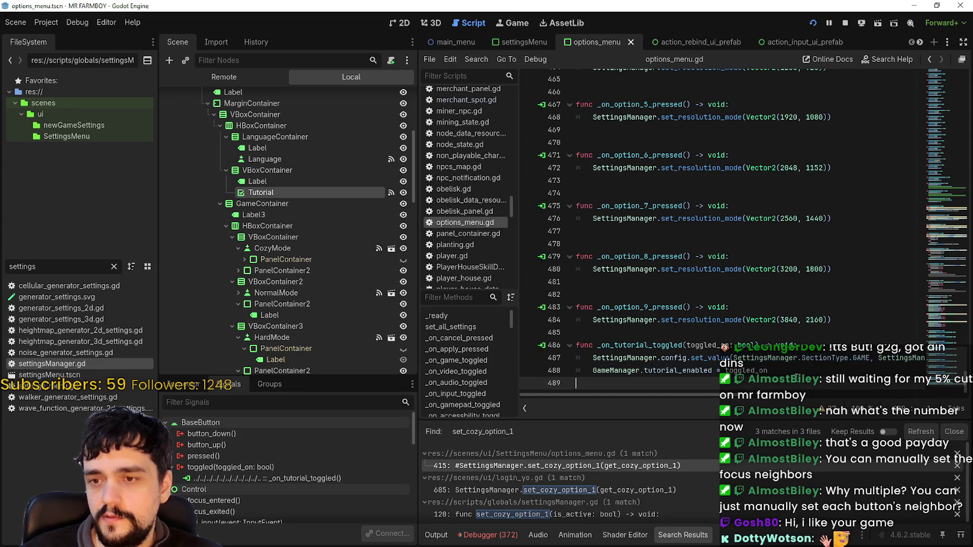
key(shift+Up)
key(shift+Up)
key(Right)
key(shift+Up)
key(shift+Up)
key(ctrl+c)
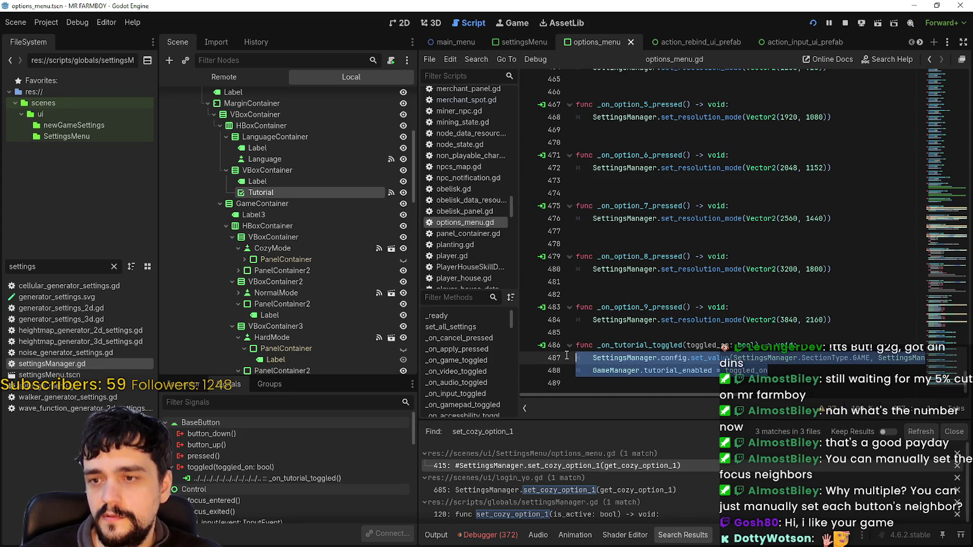
click(817, 374)
- Save, then open settingsManager.gd at its set_tutorial function
key(ctrl+s)
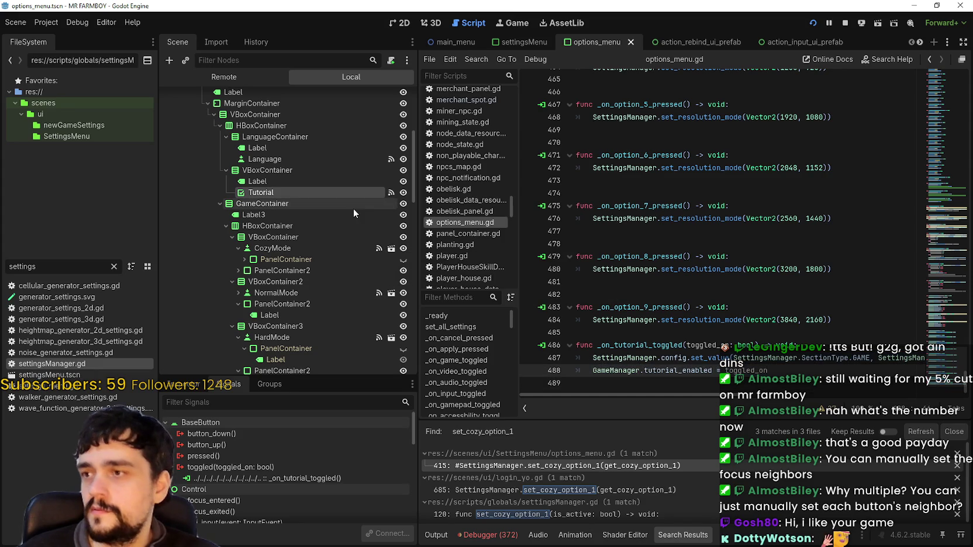
double_click(53, 363)
scroll(667, 285, down, 3)
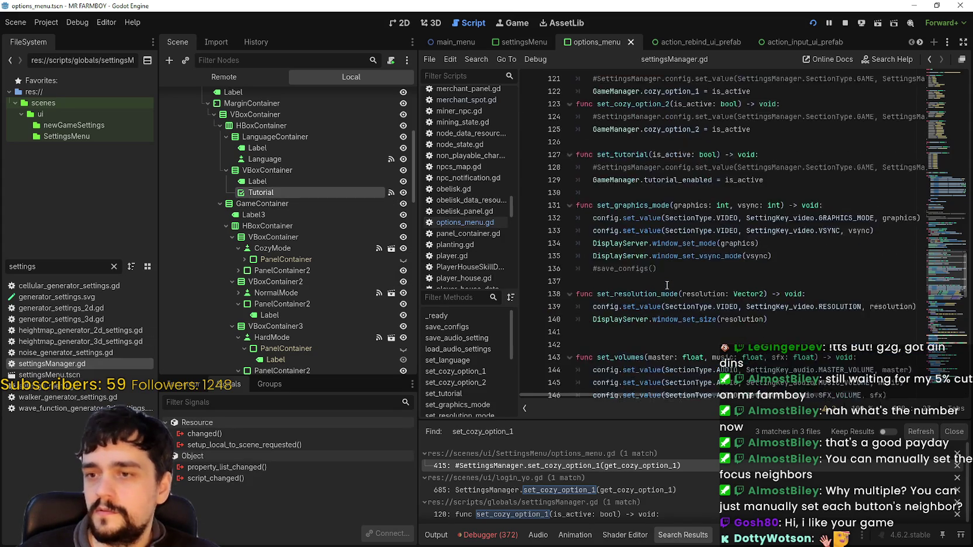
- Clear the FileSystem filter text so the globals folder shows again
scroll(667, 285, down, 5)
mouse_move(933, 310)
mouse_down()
mouse_move(922, 189)
mouse_move(940, 214)
mouse_move(954, 383)
mouse_up()
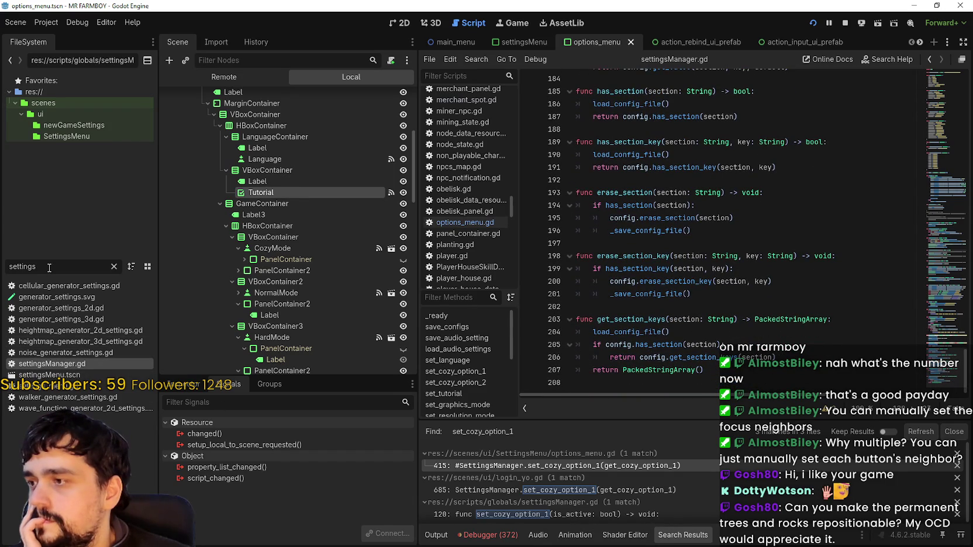
key(ctrl+a)
key(BackSpace)
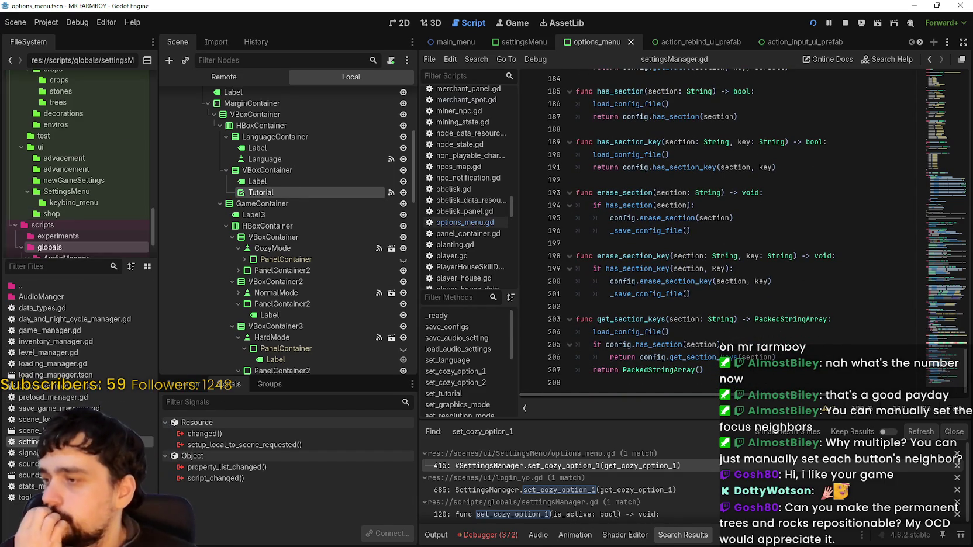
- Switch back to options_menu.gd and jump via the minimap to _ready and set_all_settings
scroll(357, 112, up, 5)
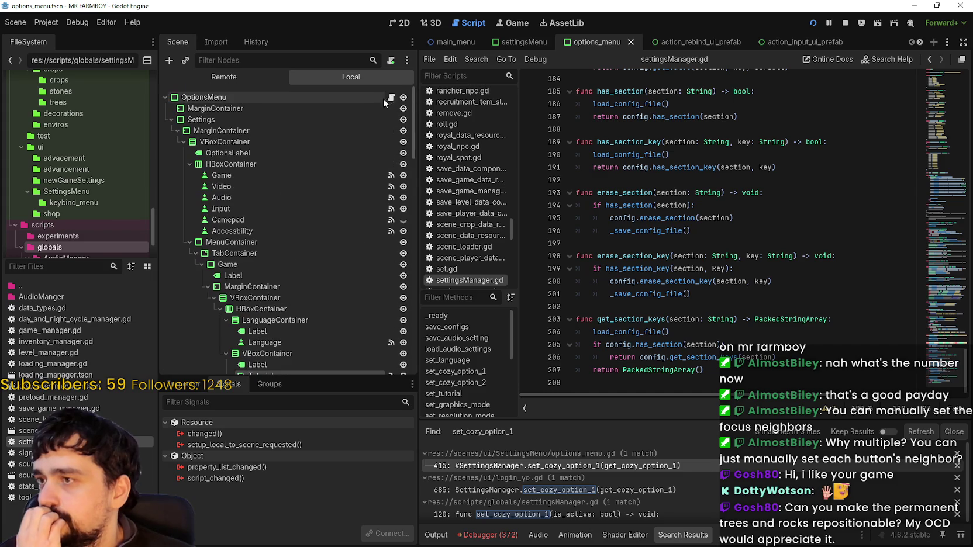
click(391, 97)
click(949, 341)
mouse_move(948, 341)
mouse_down()
mouse_move(946, 62)
mouse_move(942, 123)
mouse_up()
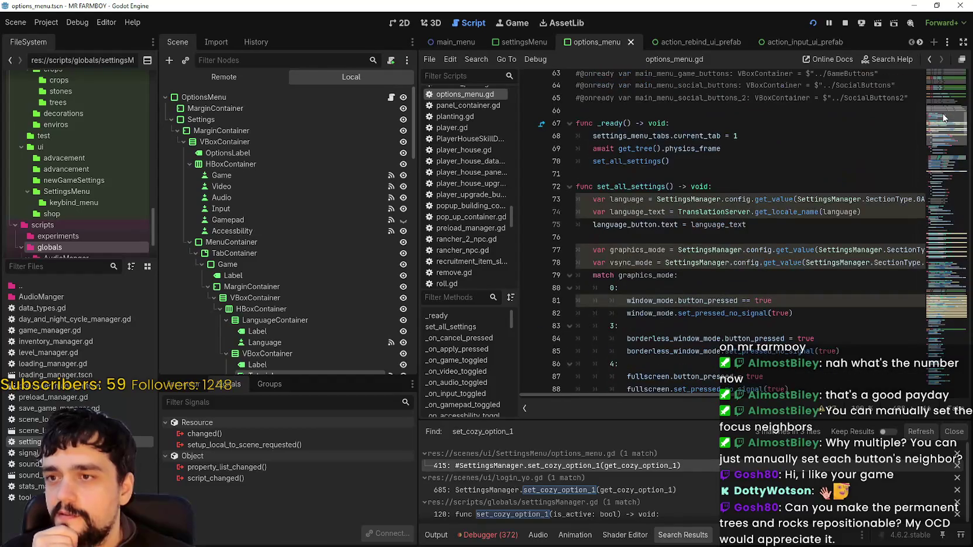
- Replace the commented cozy-option #if block (lines 122–126) with the copied tutorial lines, adding a blank line above
double_click(661, 183)
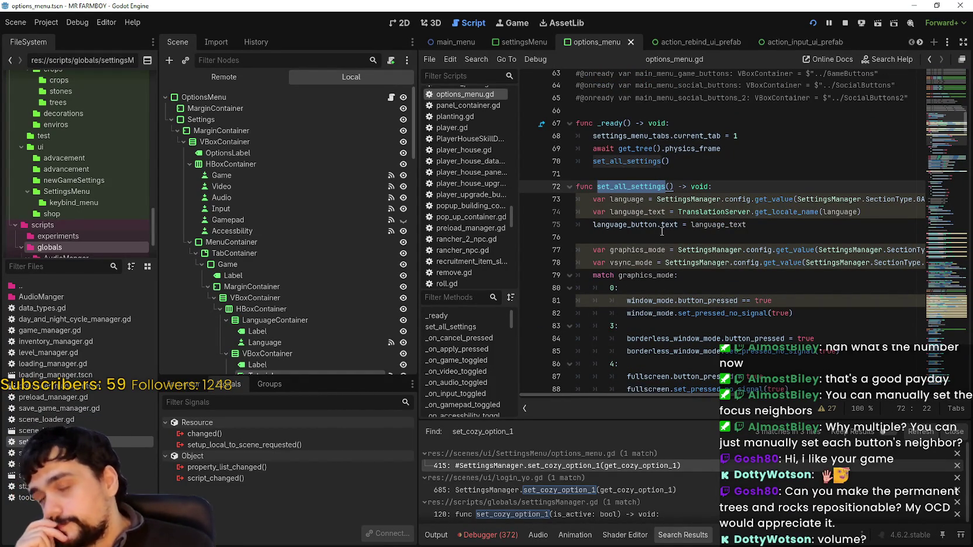
scroll(660, 232, down, 12)
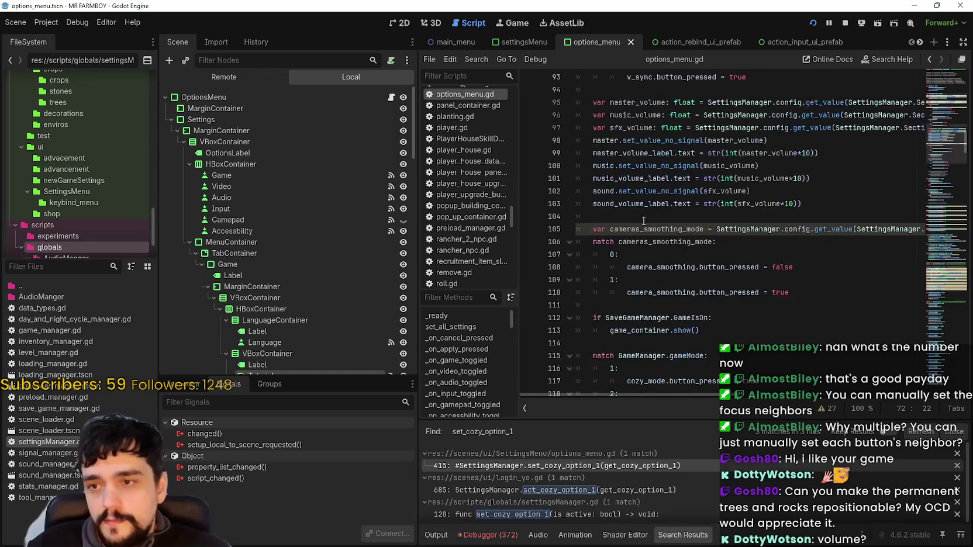
scroll(645, 216, down, 2)
mouse_move(778, 309)
mouse_down()
mouse_move(713, 299)
mouse_move(593, 252)
mouse_up()
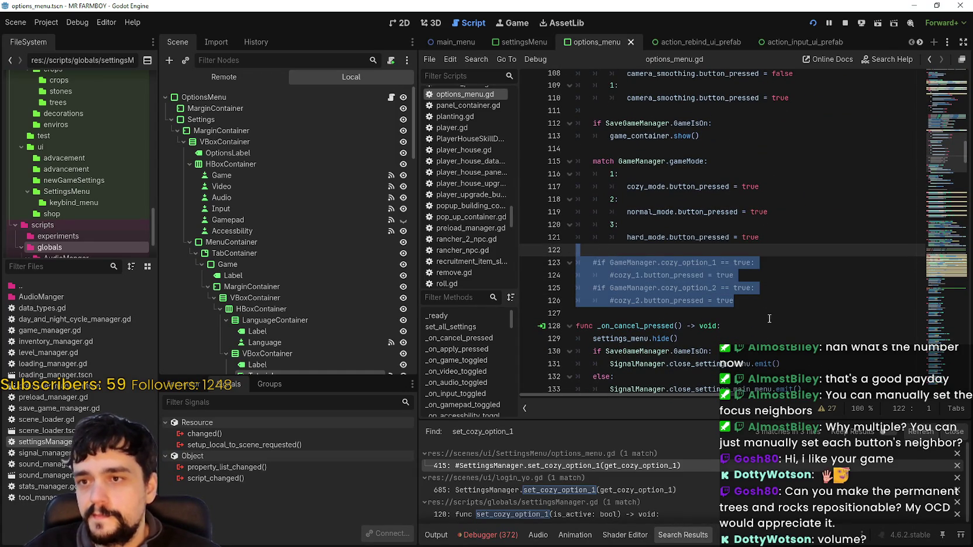
key(ctrl+v)
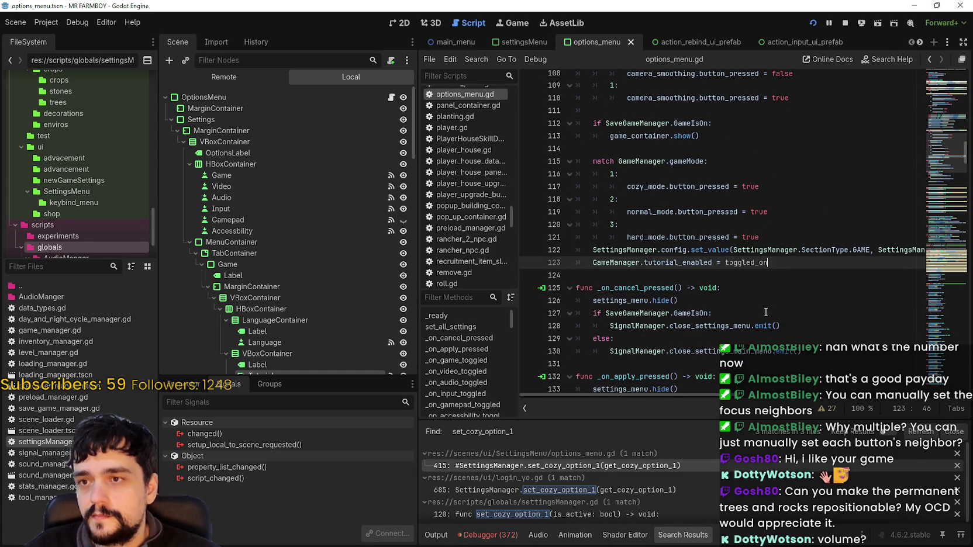
click(785, 242)
key(Return)
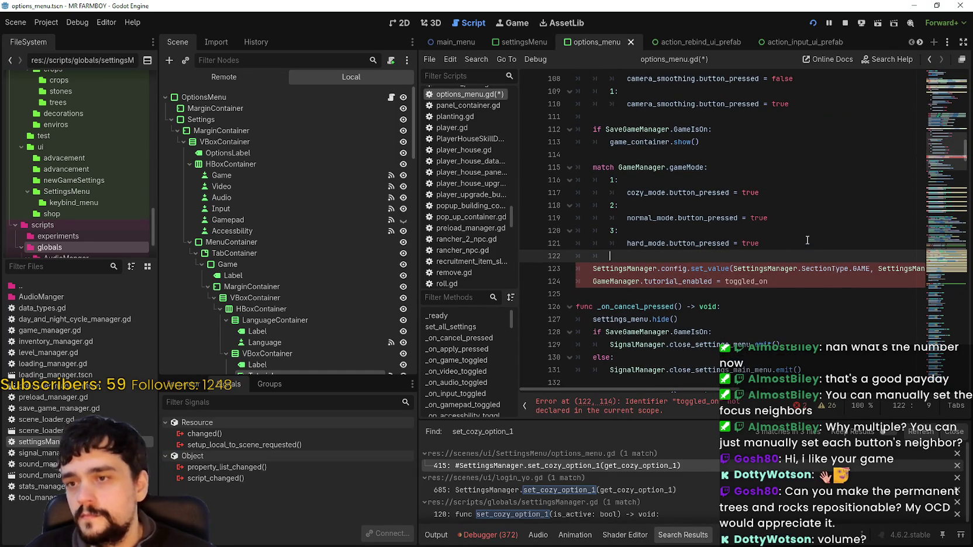
- Inspect the camera smoothing line and its button_pressed setting
scroll(807, 239, up, 3)
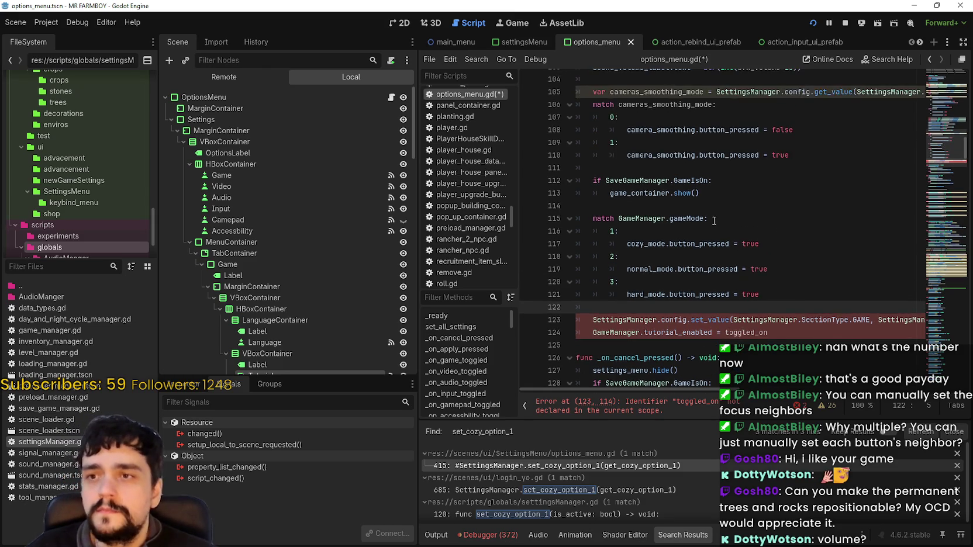
scroll(697, 147, up, 2)
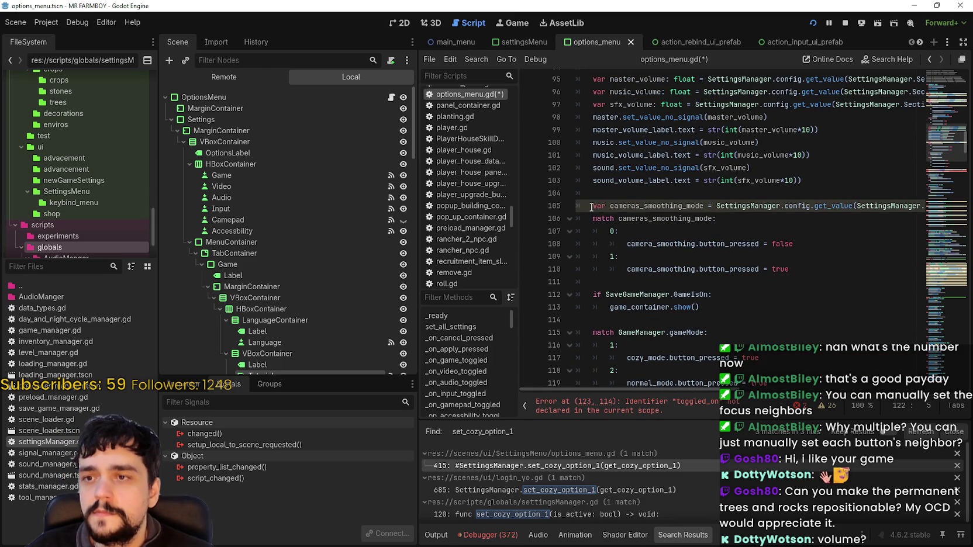
mouse_move(591, 205)
mouse_down()
mouse_move(660, 204)
mouse_move(717, 218)
mouse_move(558, 210)
mouse_up()
scroll(760, 246, down, 6)
scroll(794, 234, up, 5)
double_click(718, 219)
scroll(718, 221, up, 3)
scroll(718, 220, up, 4)
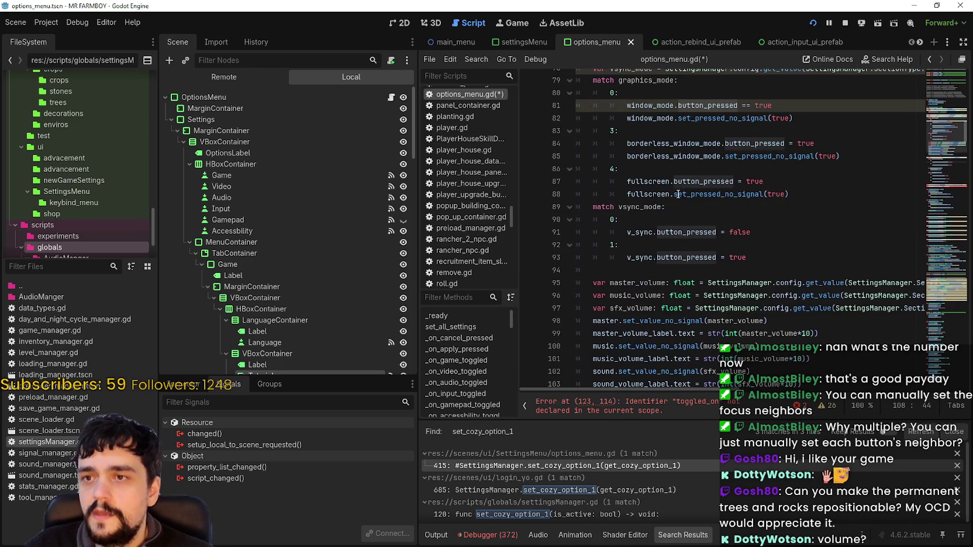
- Select the match vsync_mode statement and the VSYNC settings line for reuse
mouse_move(701, 216)
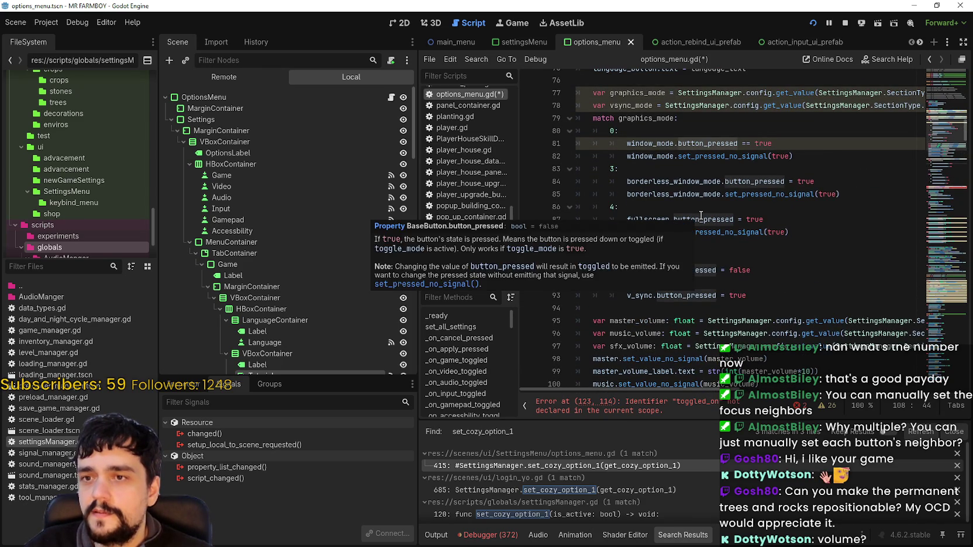
click(766, 268)
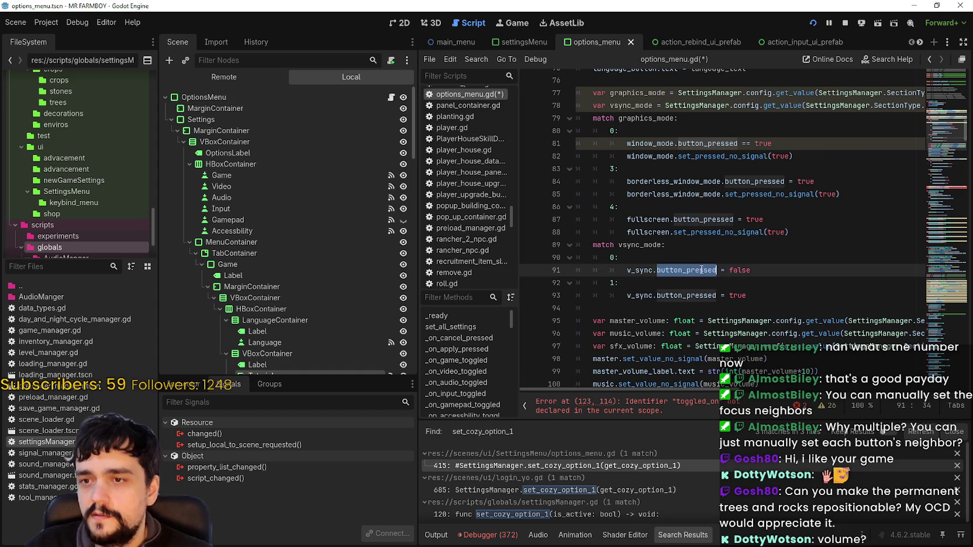
click(770, 261)
click(654, 244)
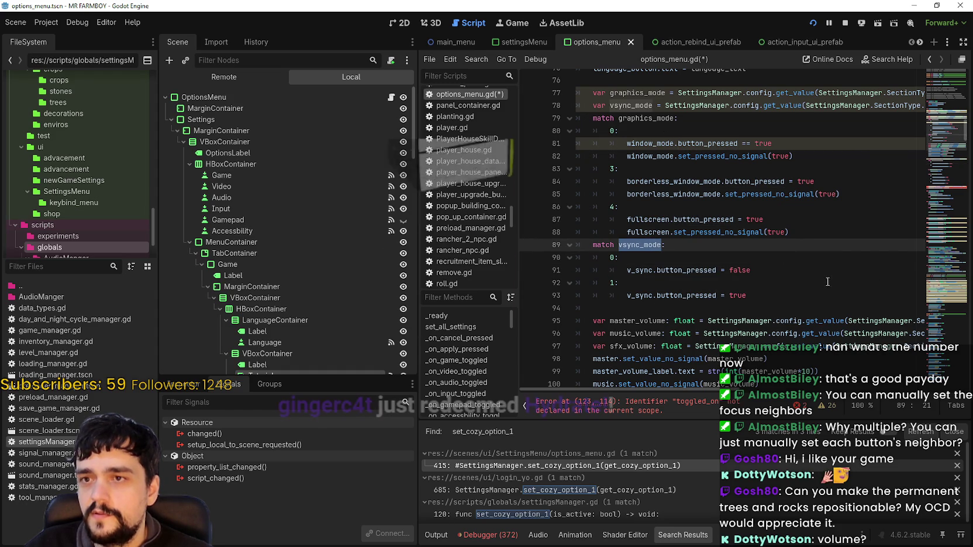
drag(754, 270, 563, 244)
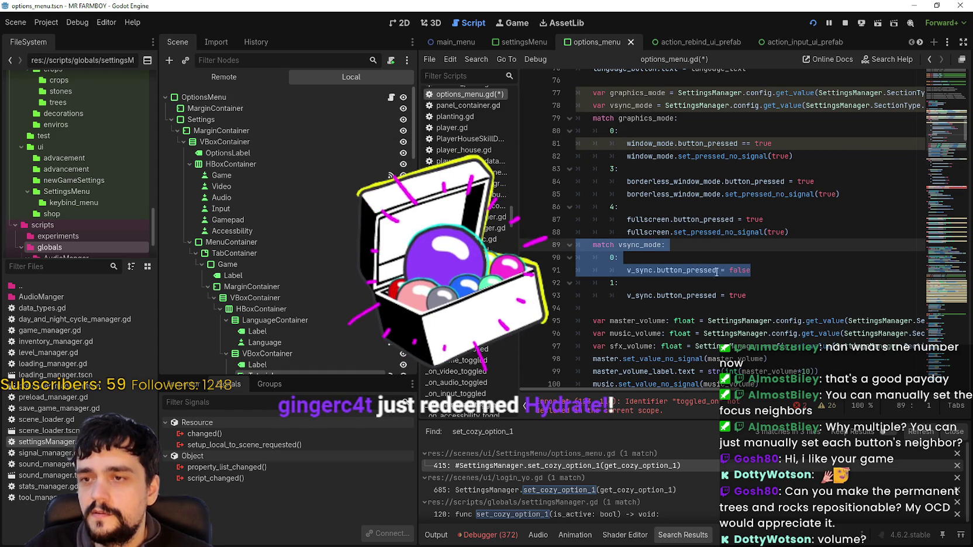
drag(662, 245, 583, 242)
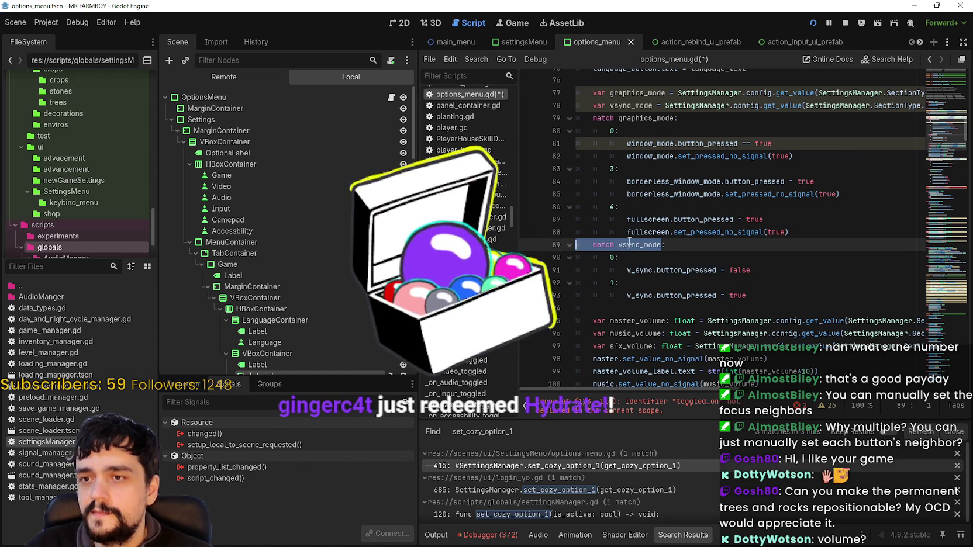
scroll(685, 279, down, 1)
scroll(686, 279, up, 3)
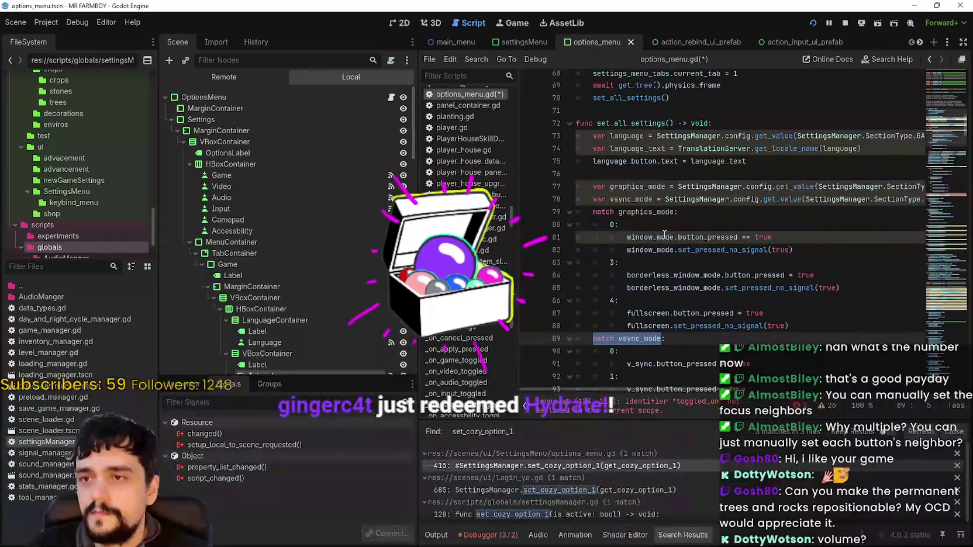
drag(596, 199, 924, 199)
key(ctrl+c)
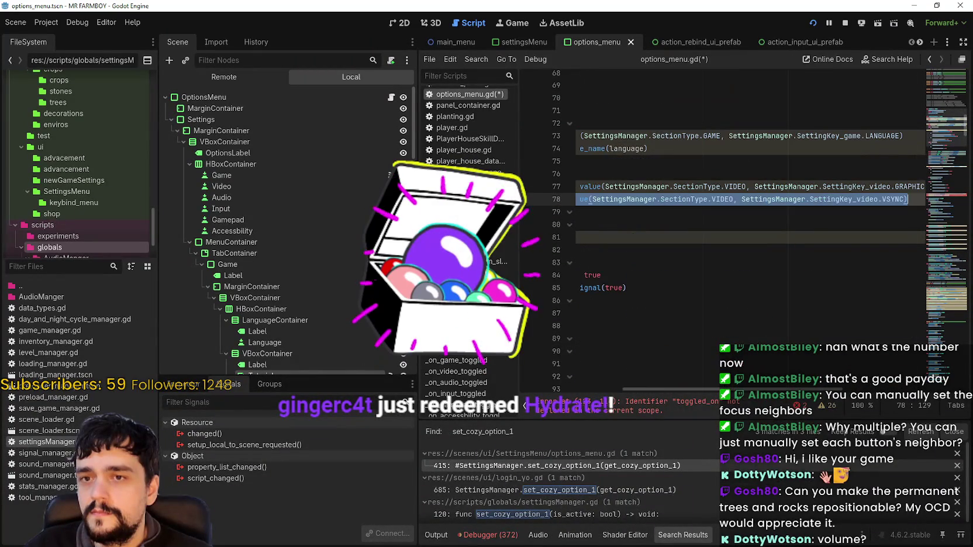
scroll(642, 285, left, 5)
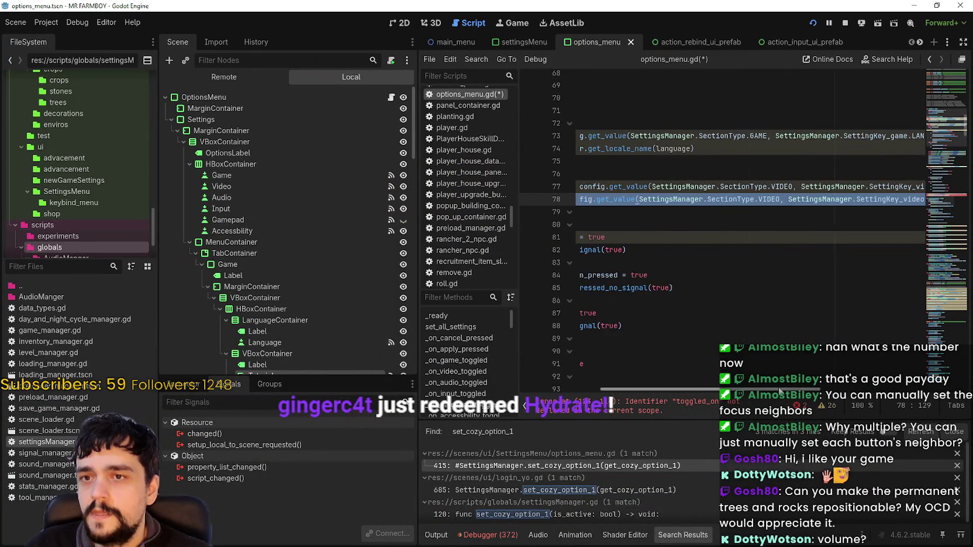
scroll(642, 285, down, 5)
scroll(642, 285, down, 10)
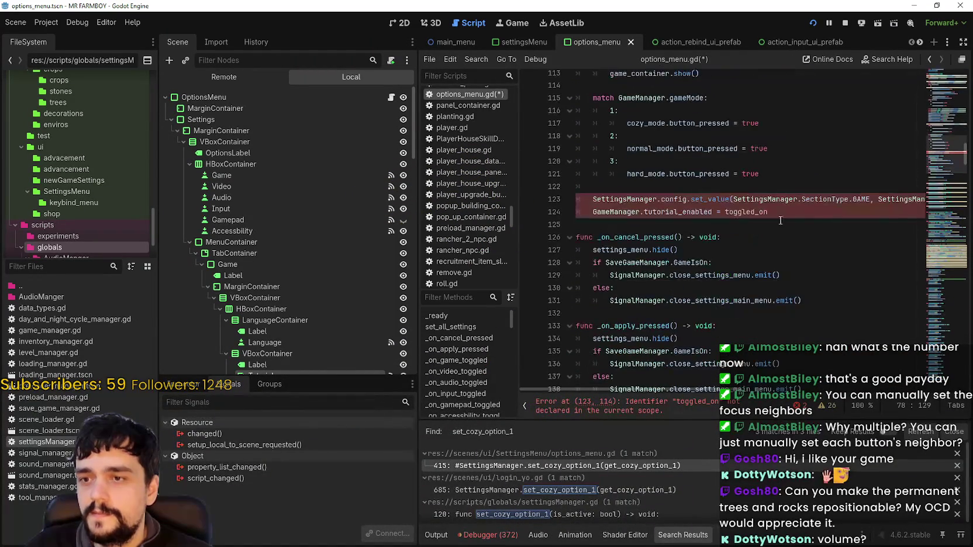
- Paste the VIDEO/VSYNC get_value line at line 123 and rename vsync_mode to tutorial_on
drag(593, 199, 735, 199)
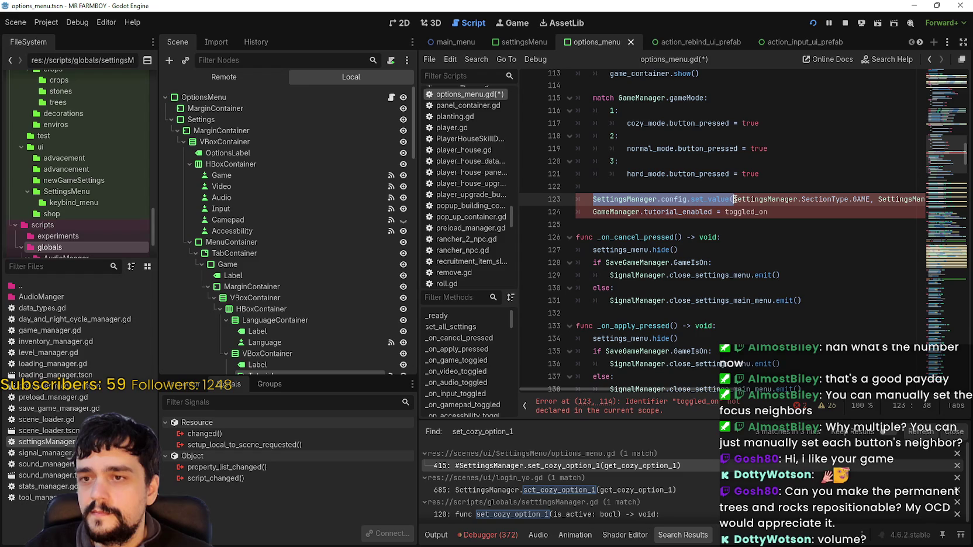
double_click(684, 200)
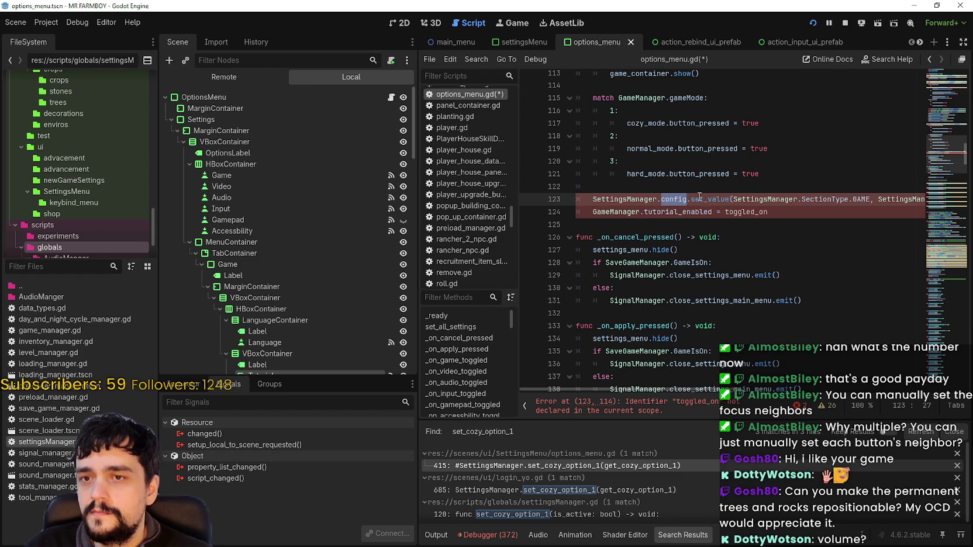
key(ctrl+v)
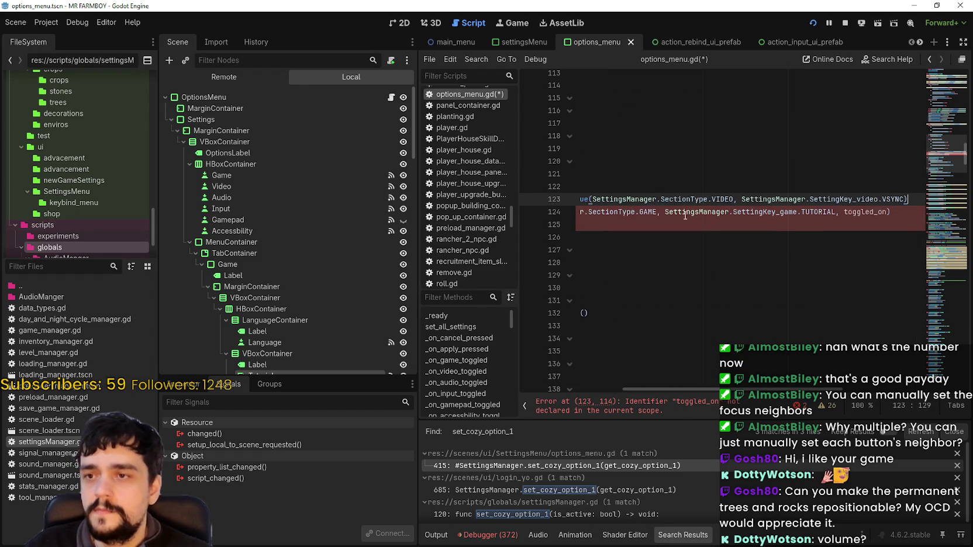
drag(768, 200, 912, 202)
click(836, 199)
scroll(837, 199, left, 5)
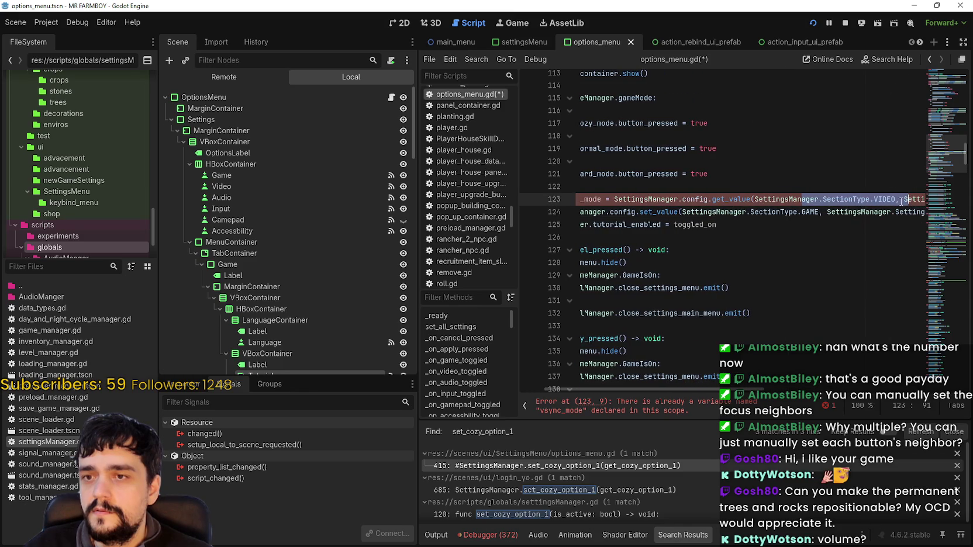
scroll(760, 199, left, 2)
click(636, 199)
double_click(636, 199)
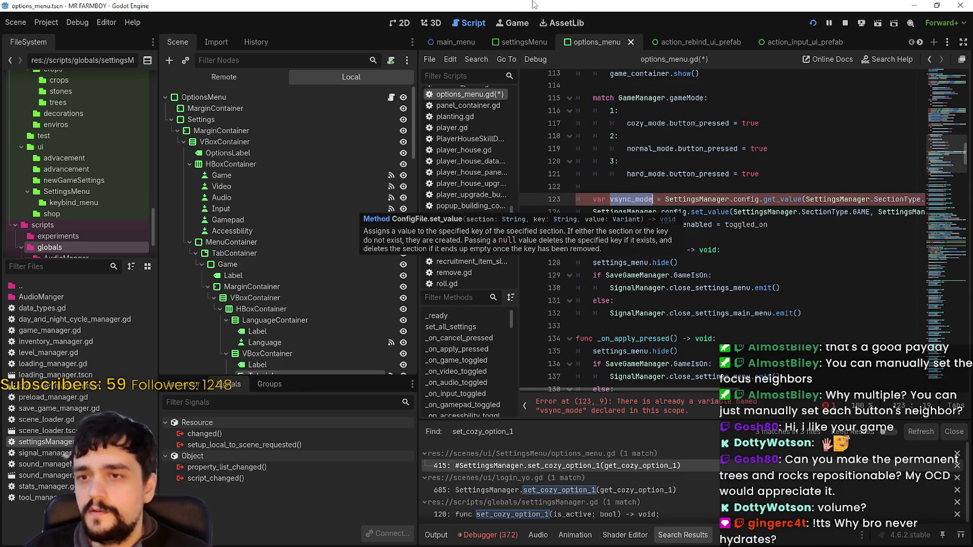
text(tutorial_)
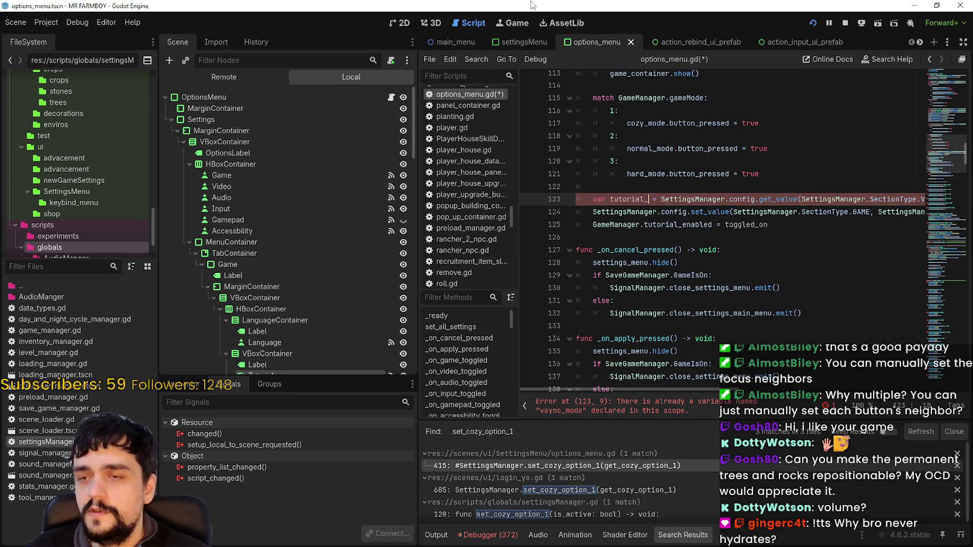
text(on)
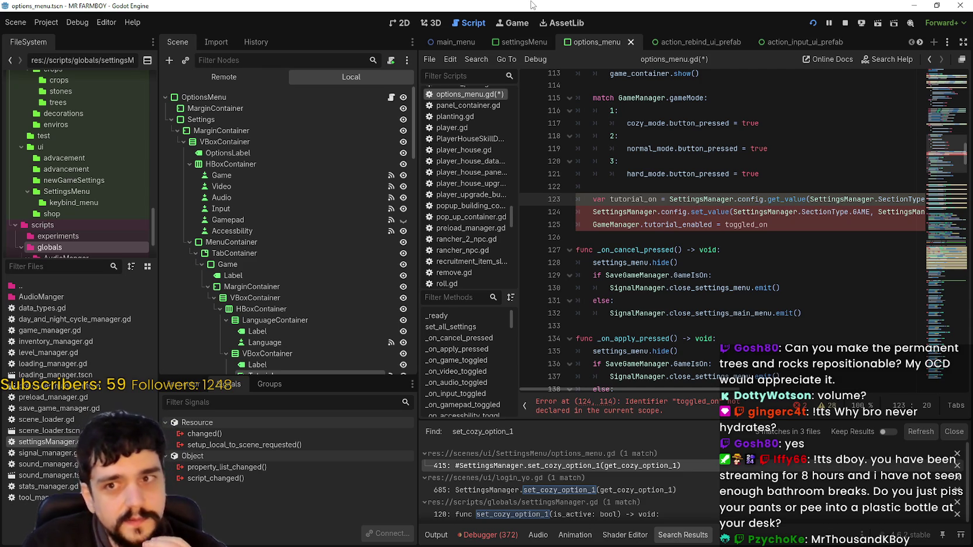
click(725, 251)
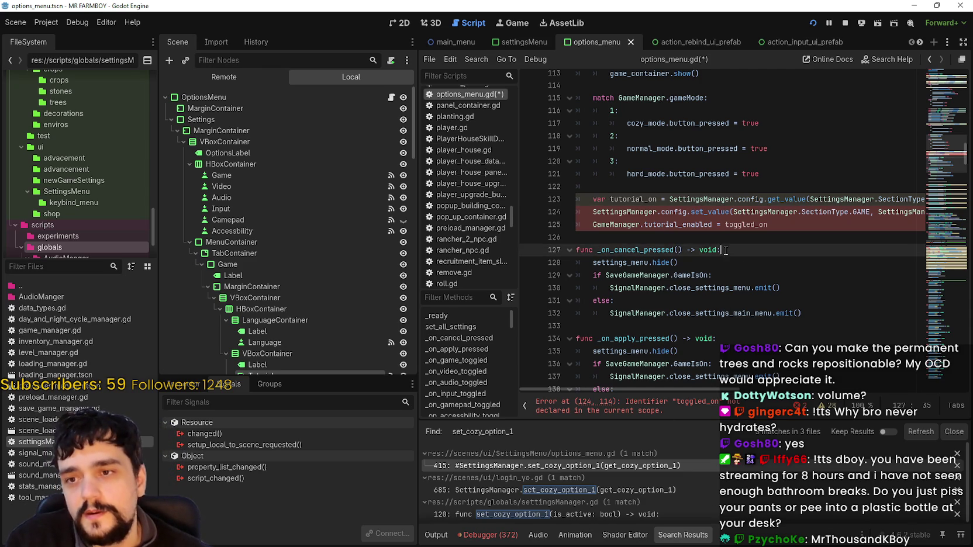
- Widen the script editor by dragging the Scene dock splitter to the left
key(Up)
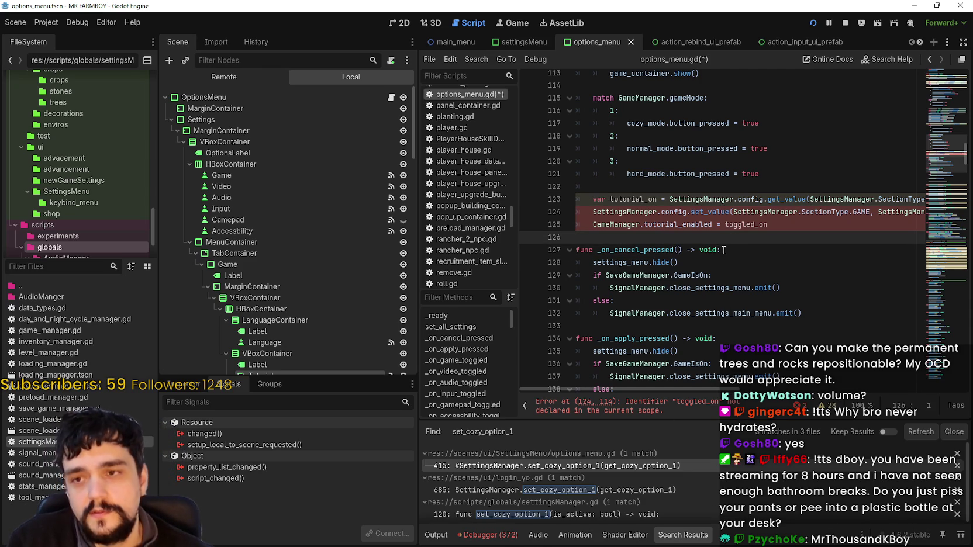
mouse_move(848, 199)
mouse_down()
mouse_move(919, 200)
mouse_move(592, 199)
mouse_move(905, 200)
mouse_up()
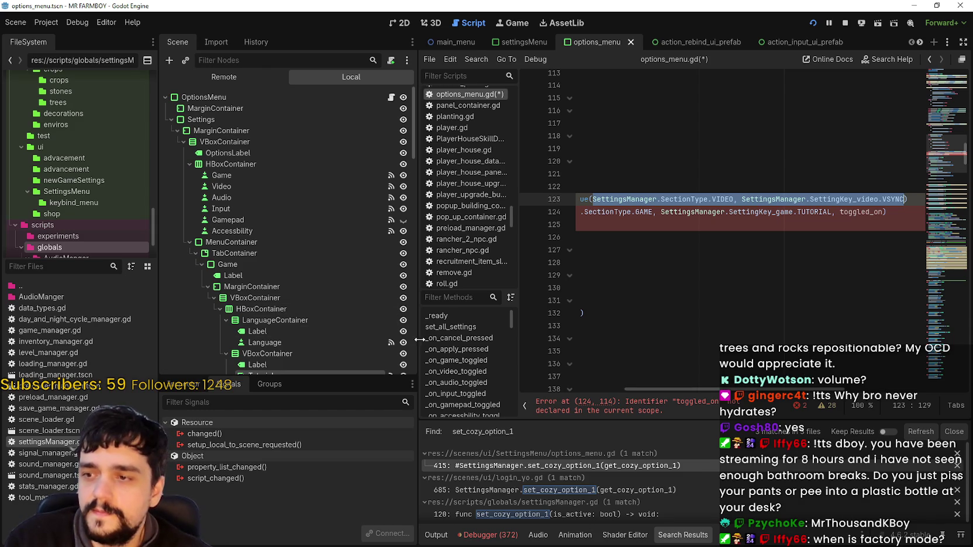
drag(416, 340, 343, 340)
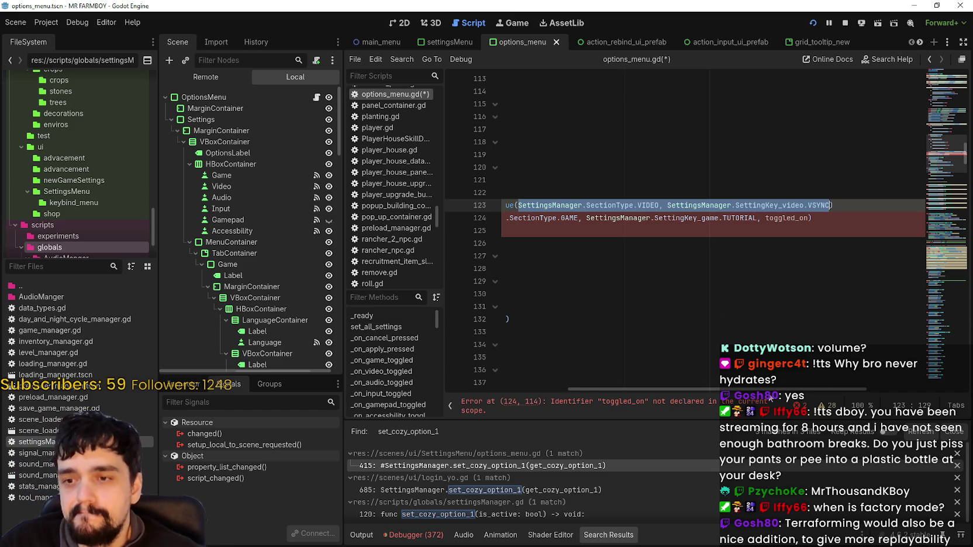
- Review the get_value and set_value calls on lines 123–124, ending on empty line 126
mouse_move(767, 390)
mouse_down()
mouse_move(703, 379)
mouse_move(752, 383)
mouse_move(740, 380)
mouse_move(648, 380)
mouse_move(772, 375)
mouse_move(670, 367)
mouse_up()
click(724, 217)
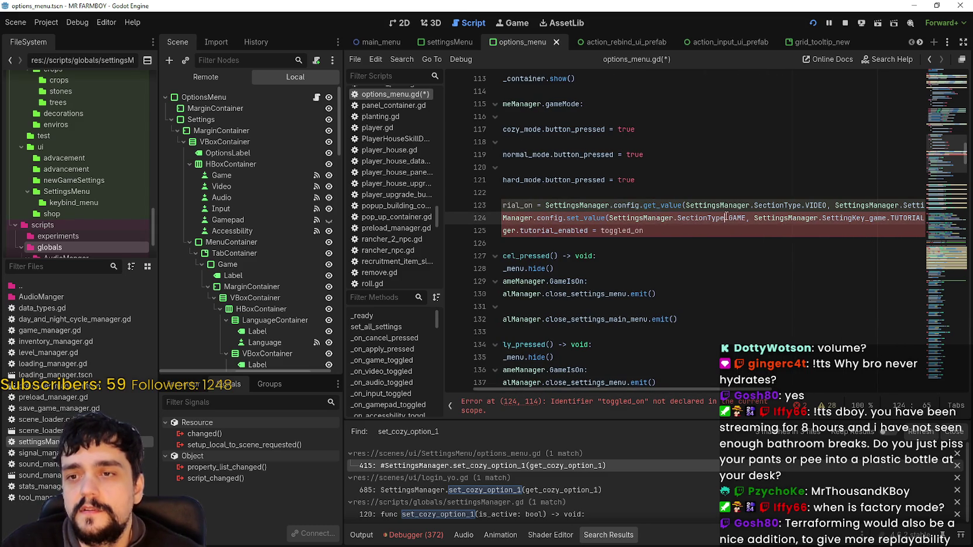
mouse_move(731, 207)
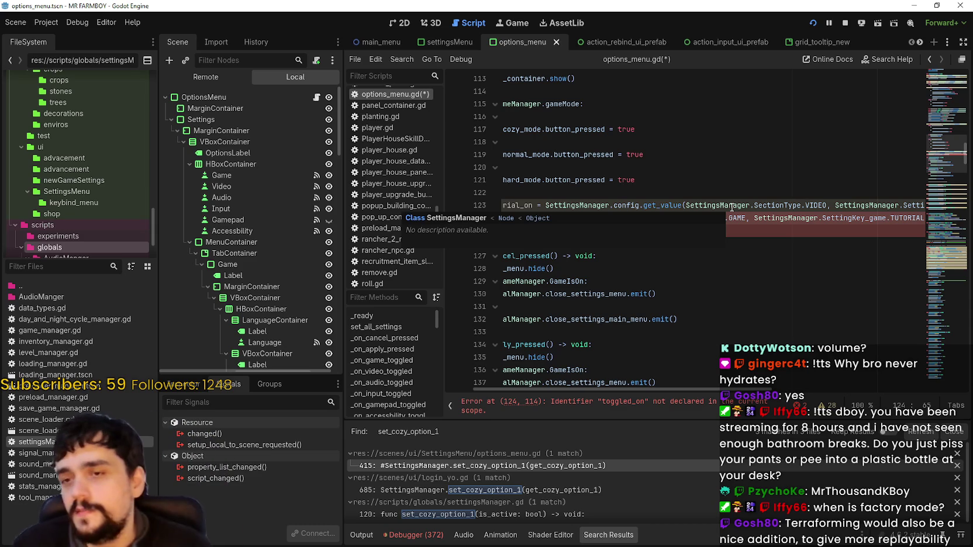
click(731, 207)
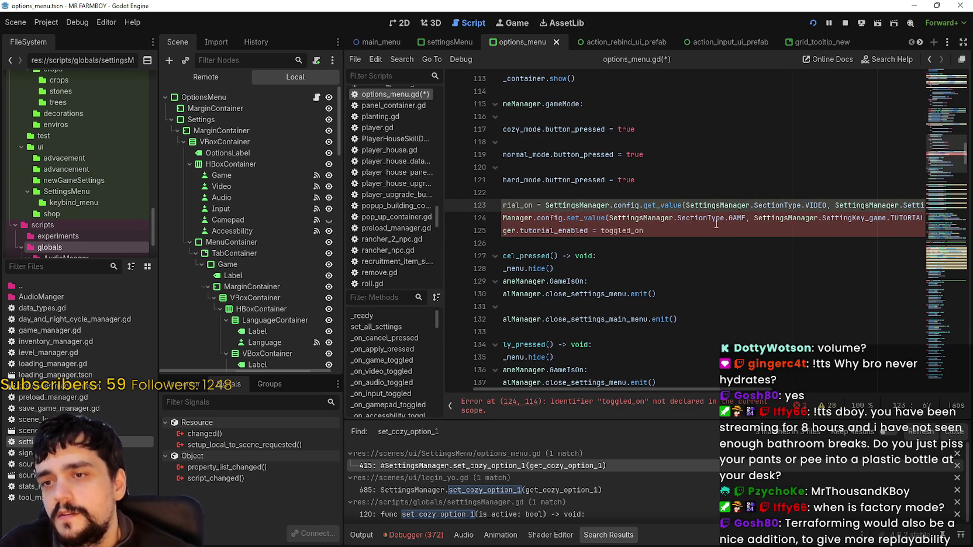
click(713, 222)
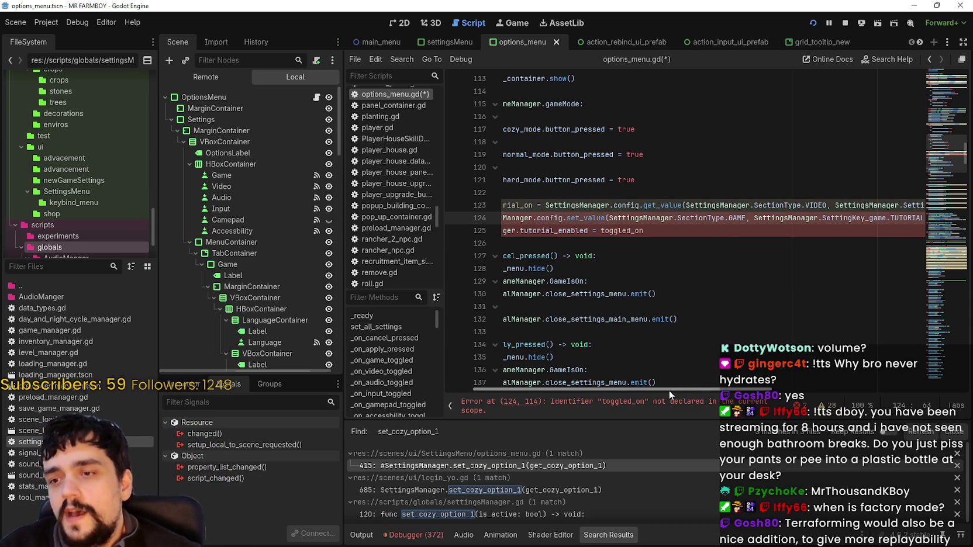
drag(668, 390, 631, 390)
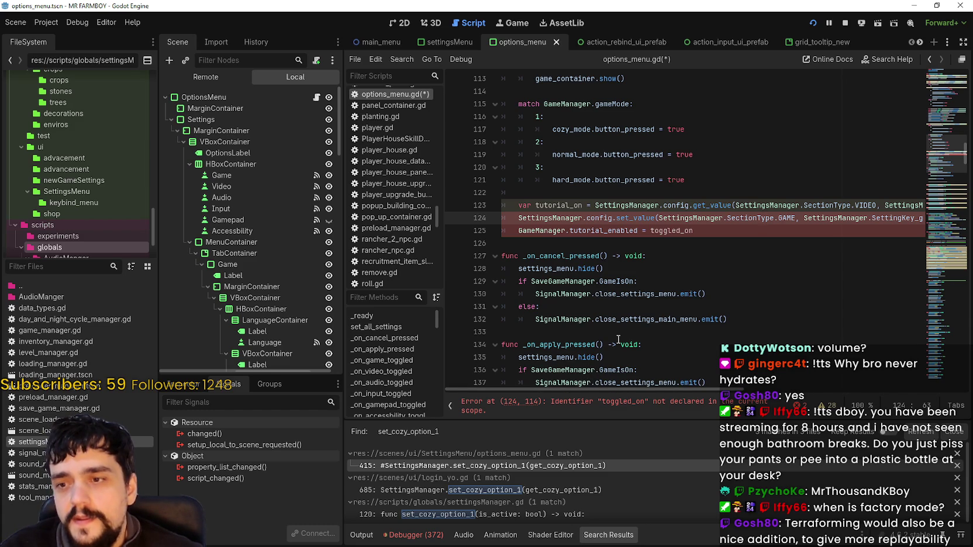
click(676, 248)
scroll(675, 248, down, 1)
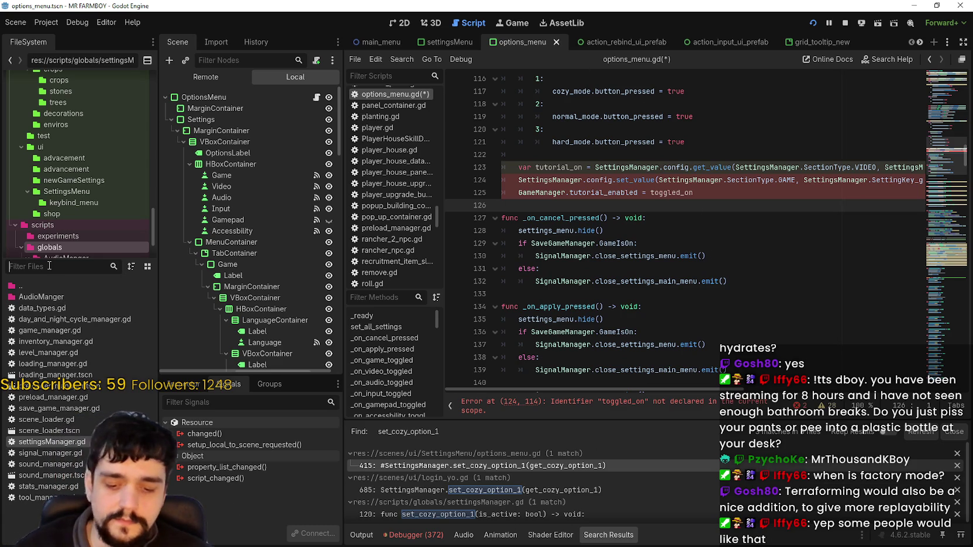
- Filter files for 'test' and show the test_scene_everything scene in the 2D view
text(test)
click(69, 319)
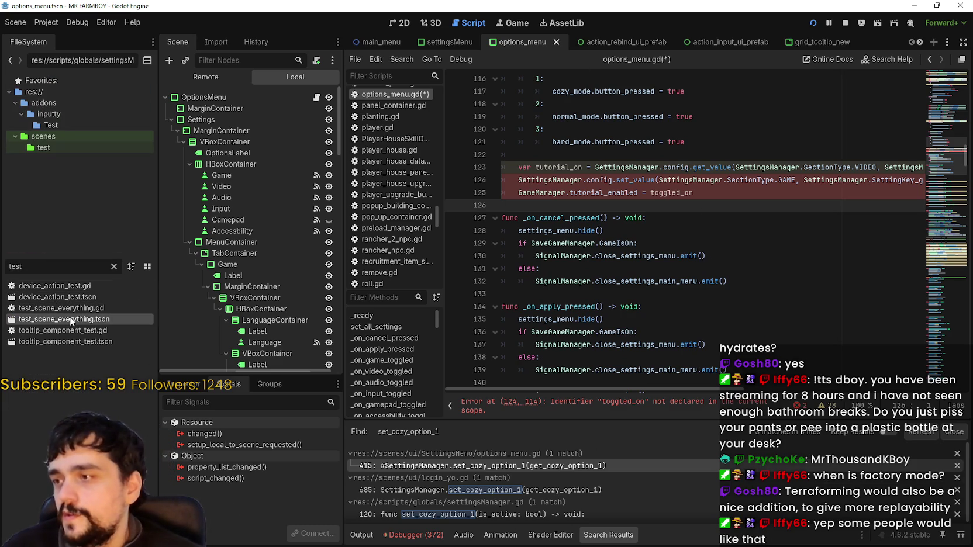
click(402, 24)
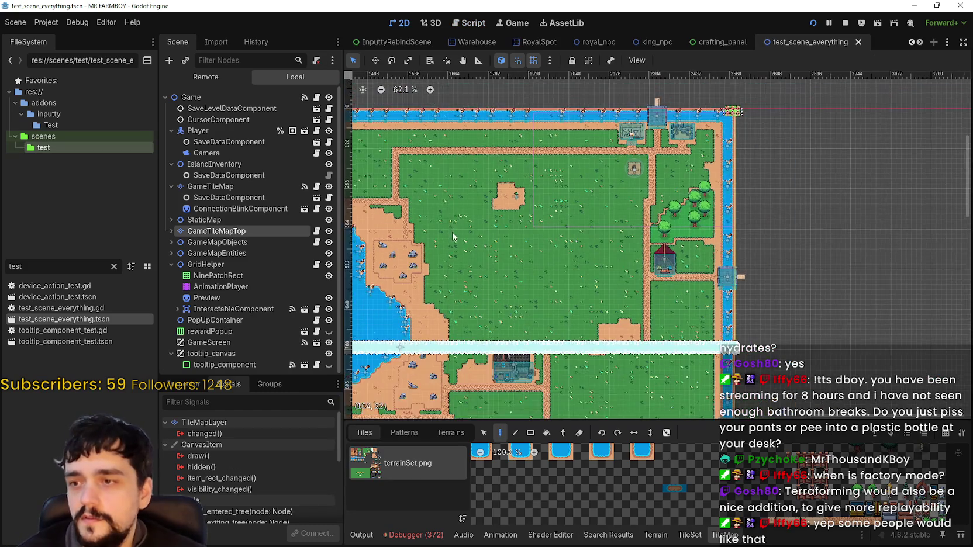
- Zoom and pan around the island map, from its top water edge to the house
scroll(444, 301, up, 10)
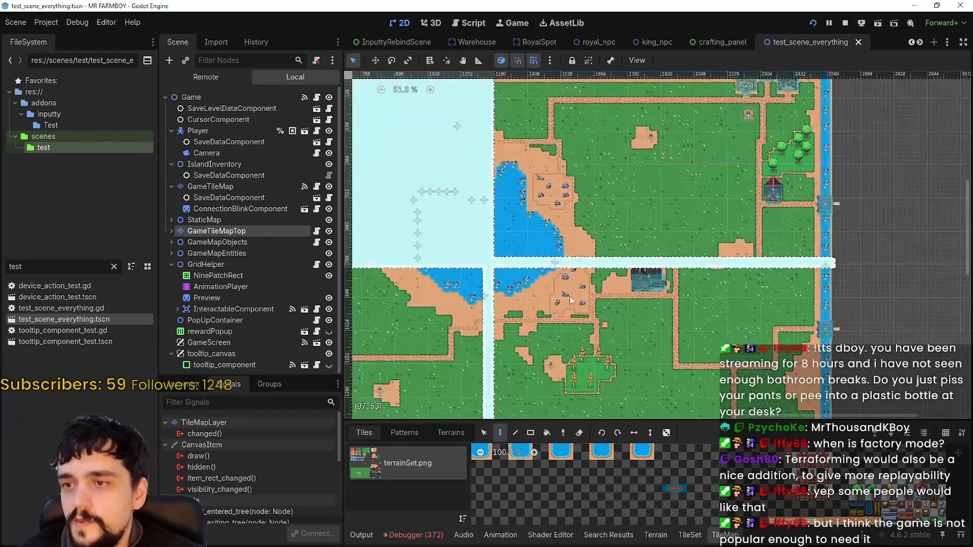
scroll(572, 316, up, 5)
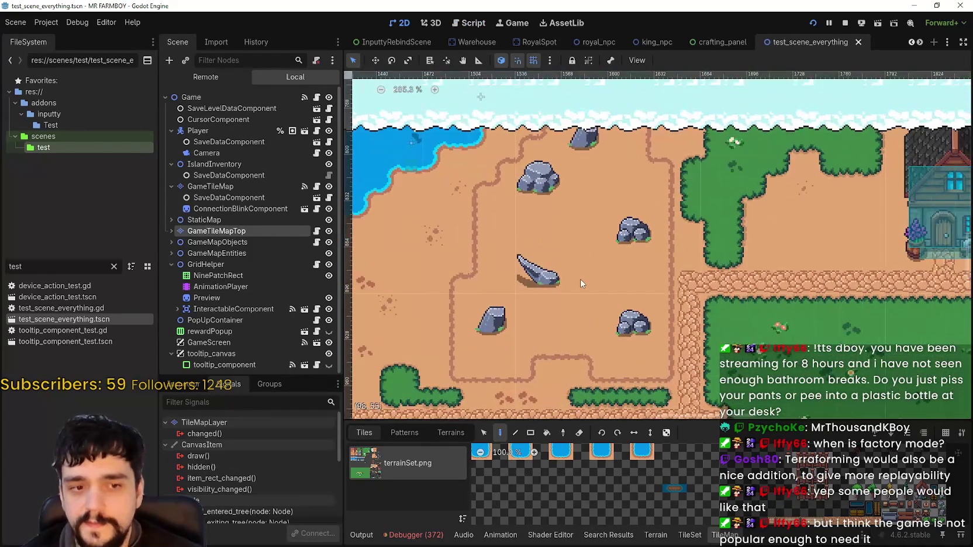
scroll(580, 279, up, 1)
scroll(578, 277, down, 2)
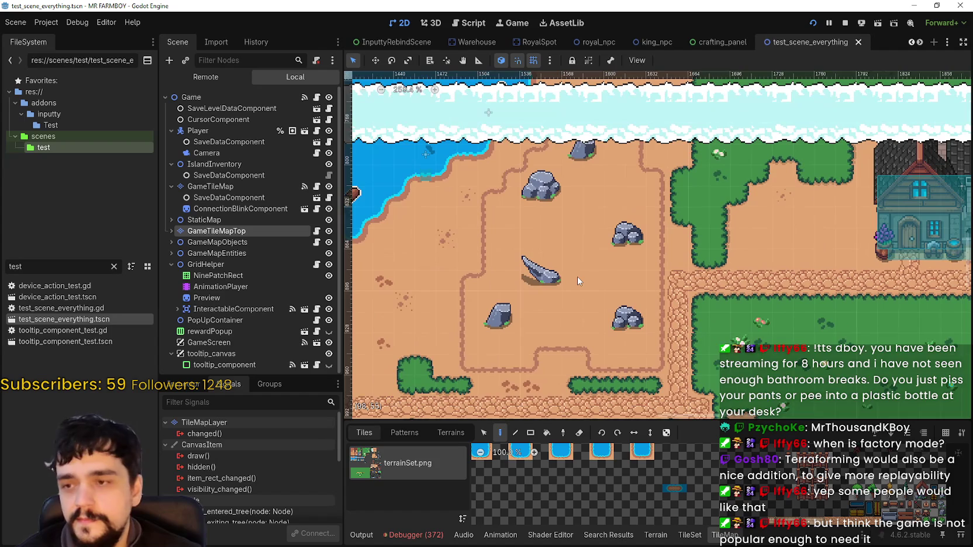
scroll(575, 274, down, 5)
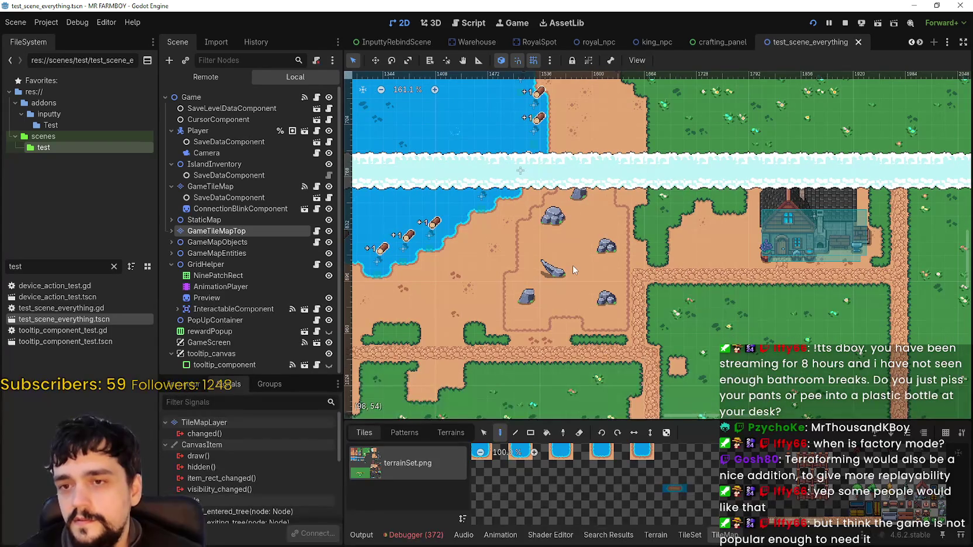
scroll(573, 270, down, 2)
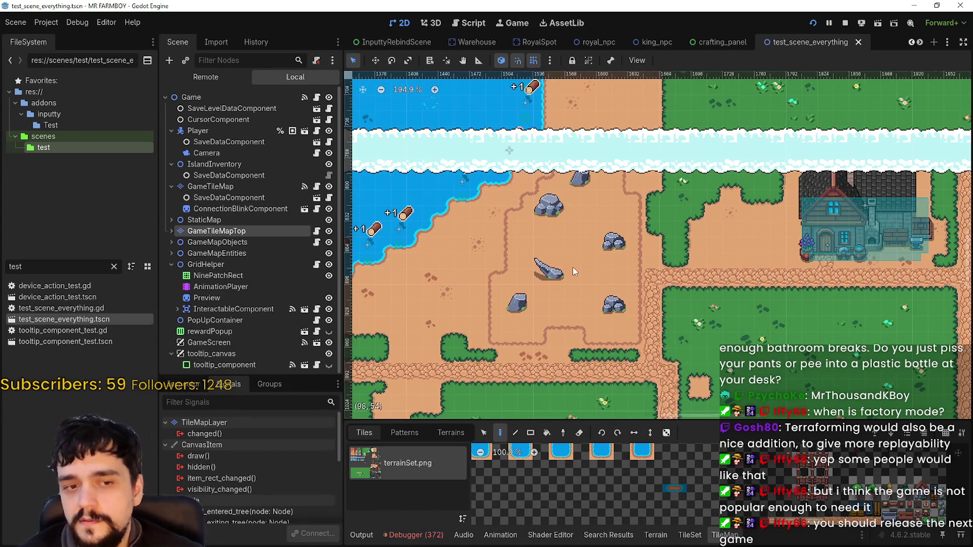
scroll(572, 267, down, 5)
scroll(693, 158, down, 3)
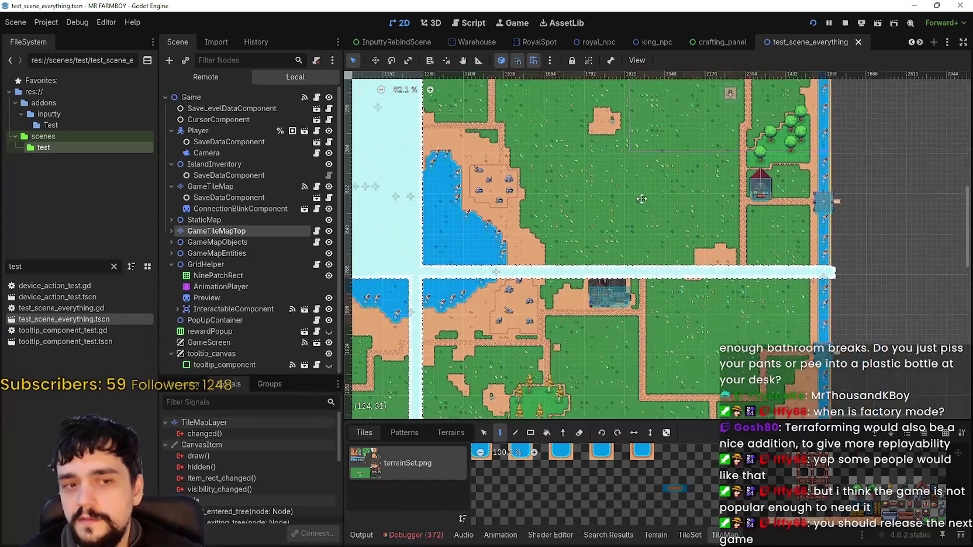
drag(638, 185, 620, 268)
scroll(620, 267, up, 1)
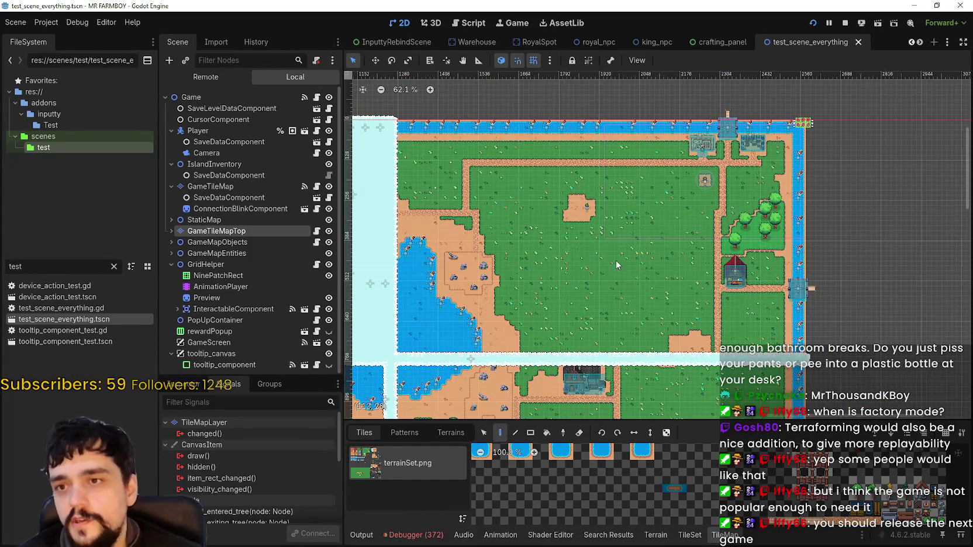
scroll(699, 157, down, 1)
mouse_move(698, 156)
mouse_down()
mouse_move(614, 181)
mouse_move(598, 269)
mouse_move(836, 327)
mouse_up()
scroll(551, 243, down, 3)
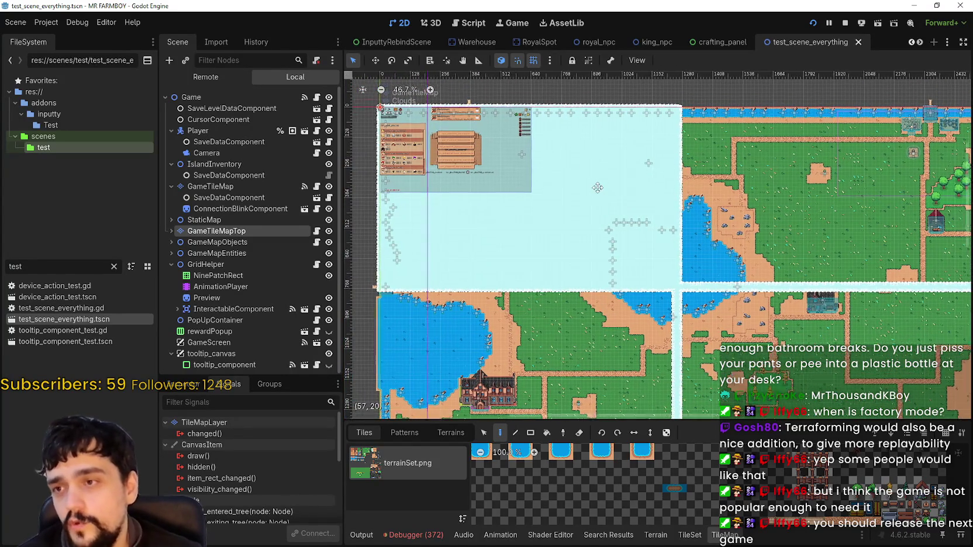
drag(547, 248, 627, 147)
scroll(459, 322, up, 2)
scroll(458, 322, up, 1)
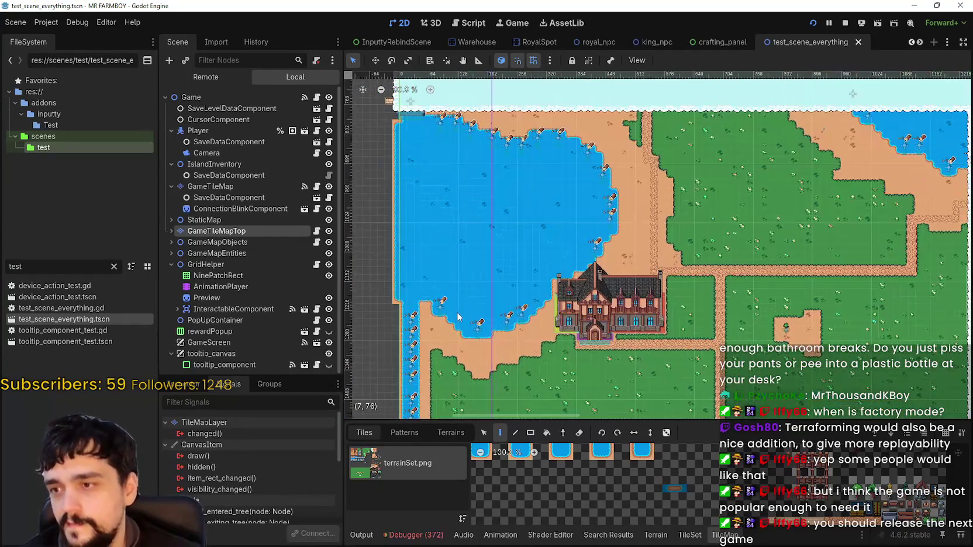
scroll(737, 295, up, 2)
scroll(737, 295, down, 2)
scroll(737, 295, down, 2)
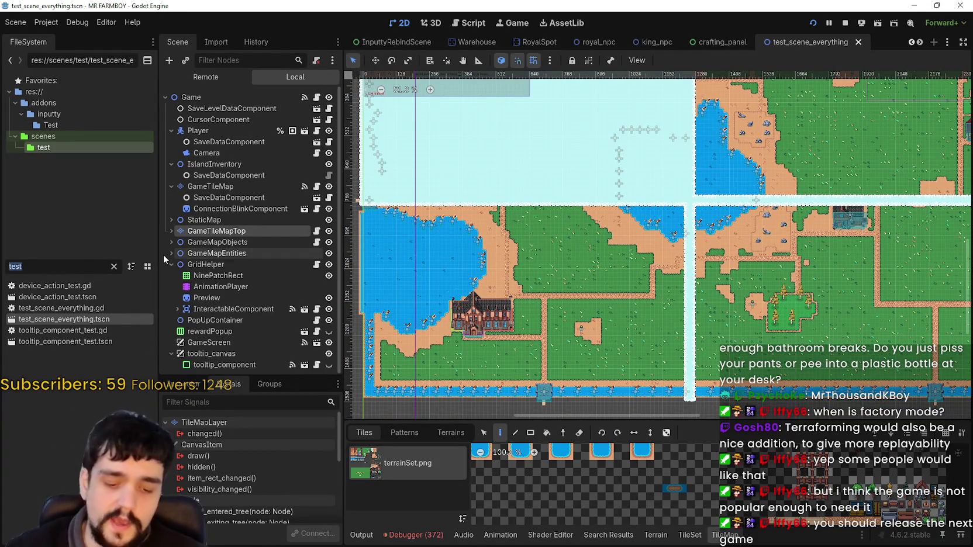
- Change the FileSystem filter to 'second' to list second_farm.tres and Second_Map.tscn
text(ma)
key(ctrl+z)
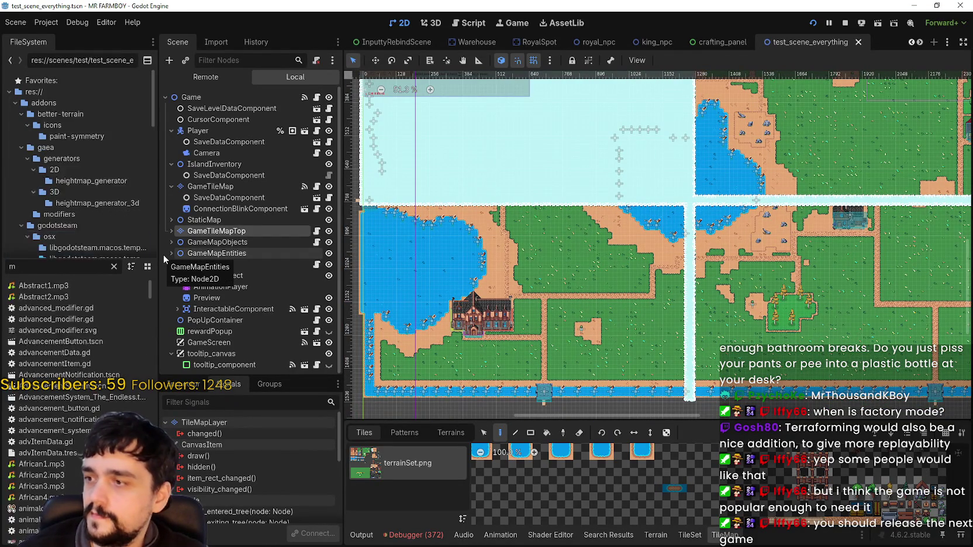
key(BackSpace)
key(BackSpace)
key(BackSpace)
key(BackSpace)
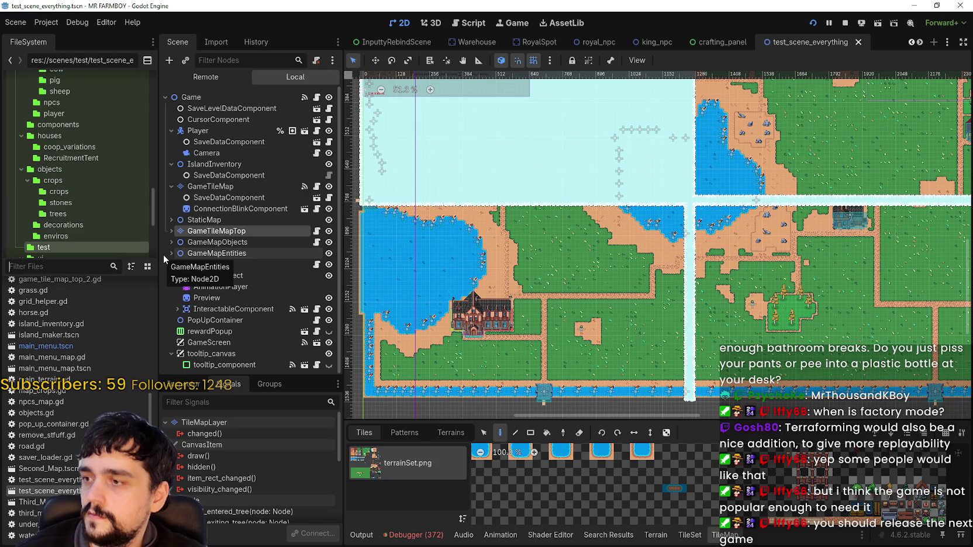
text(2)
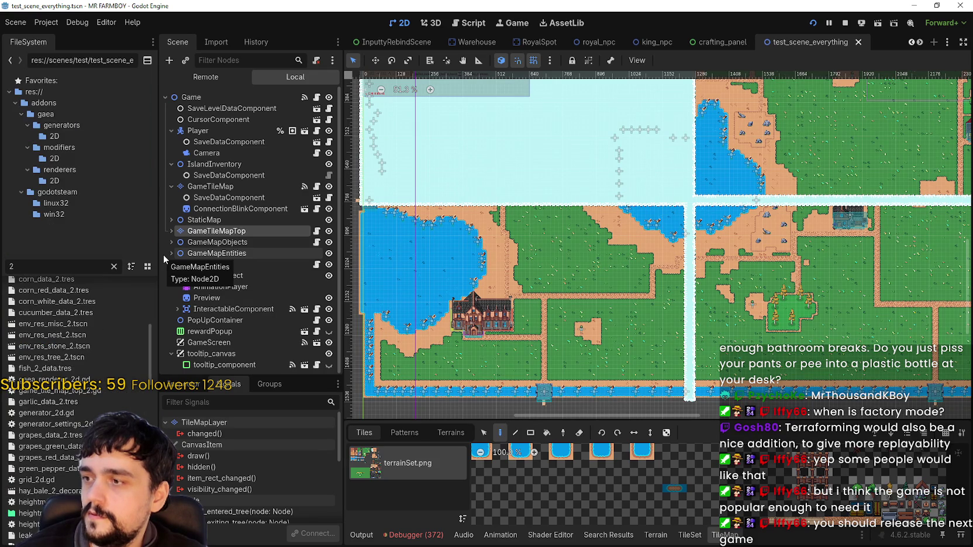
key(BackSpace)
text(second)
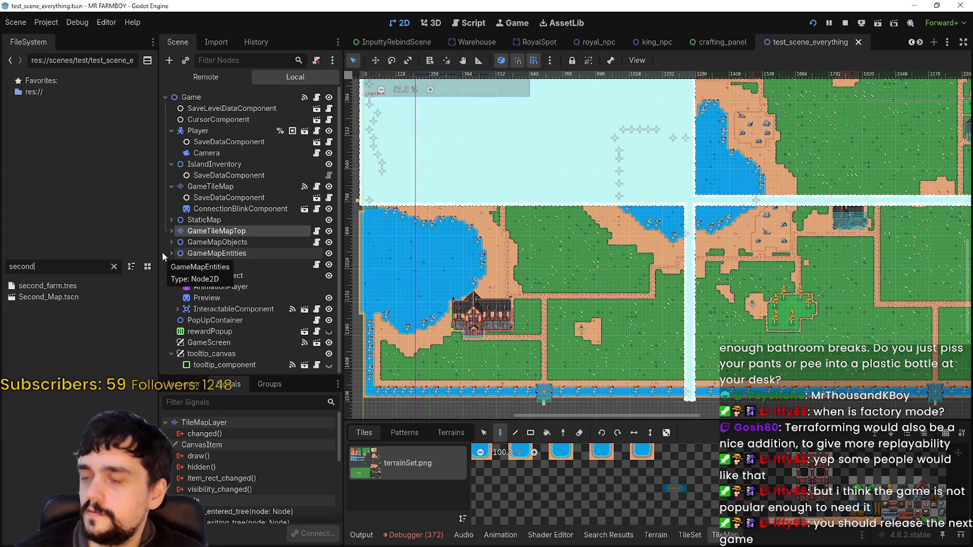
- Open Second_Map.tscn and zoom around its fields, dirt paths, rivers and lake
click(56, 298)
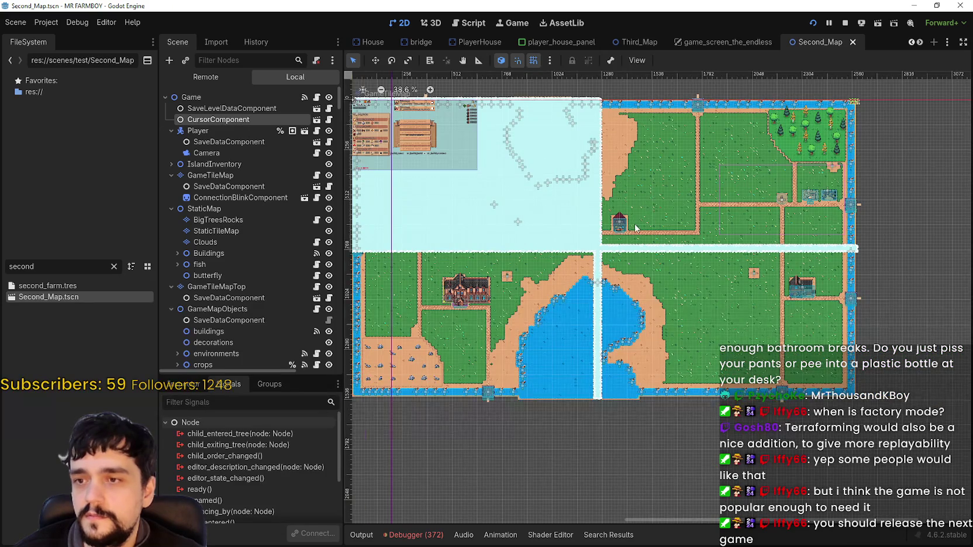
scroll(635, 228, up, 4)
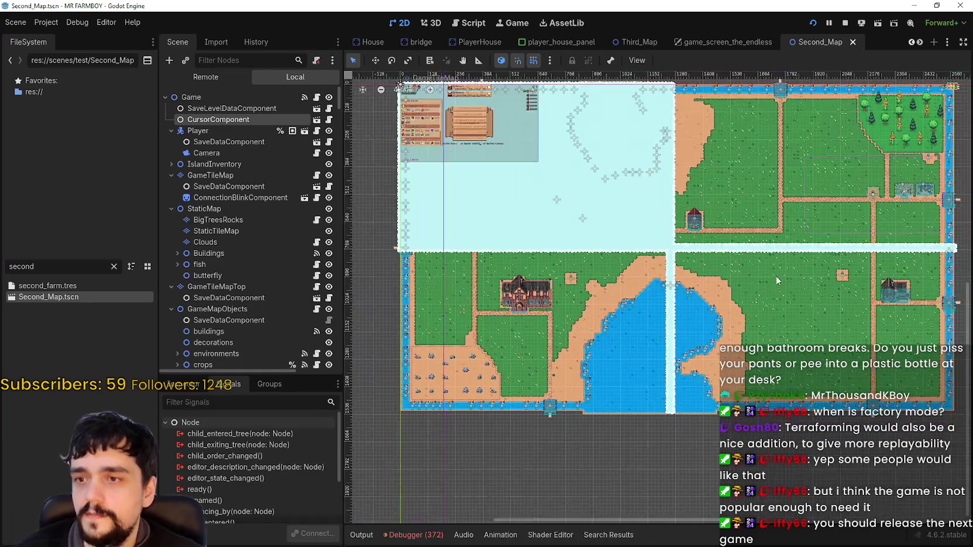
scroll(745, 300, up, 3)
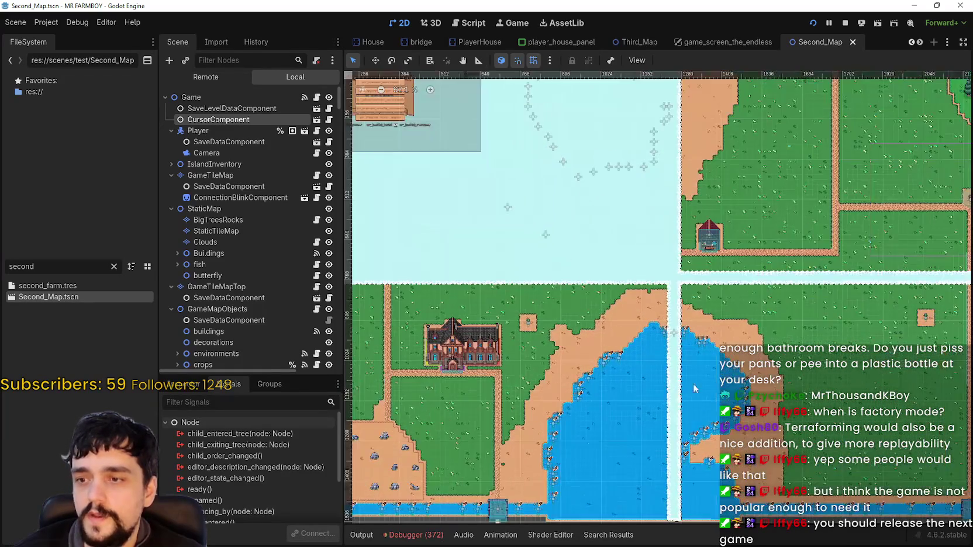
scroll(669, 383, right, 10)
scroll(669, 383, up, 5)
scroll(833, 200, up, 3)
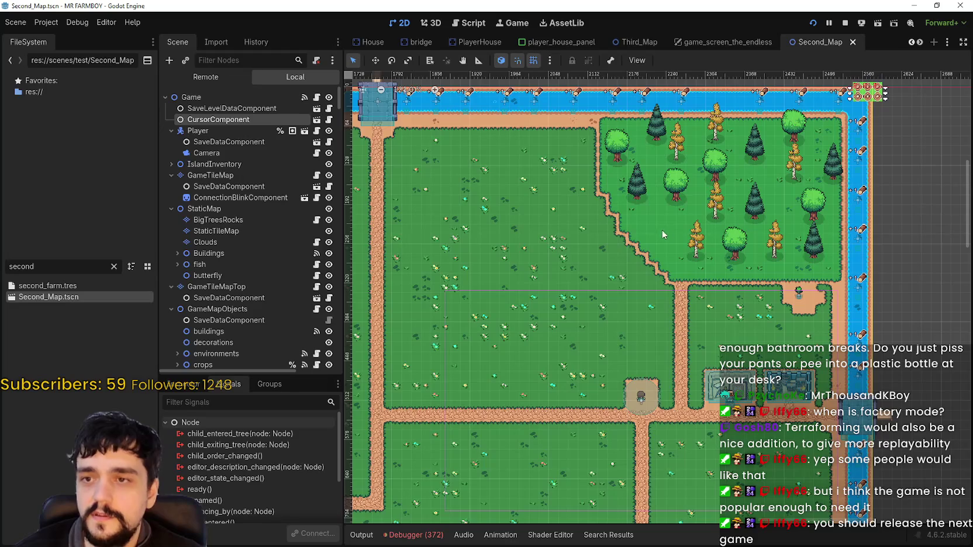
scroll(668, 233, up, 1)
scroll(783, 125, down, 3)
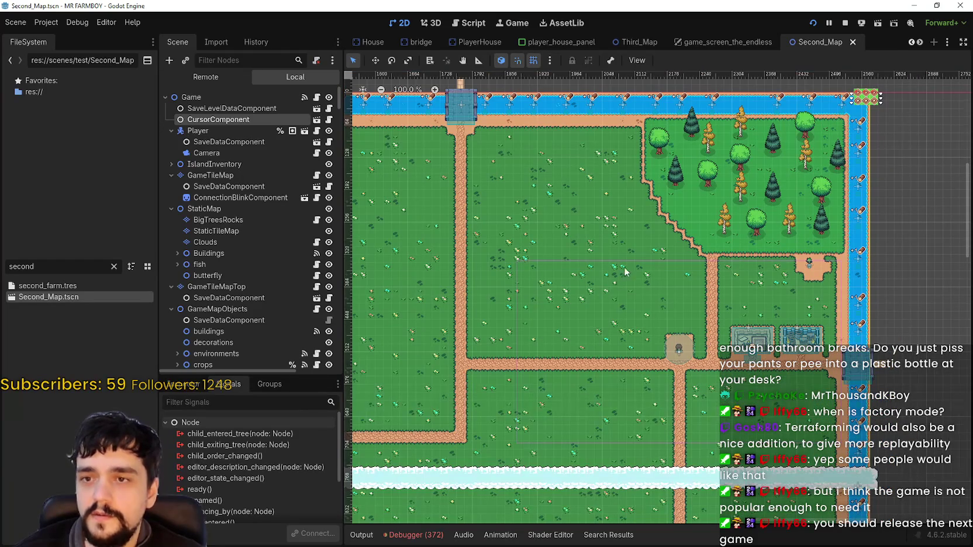
scroll(849, 97, down, 12)
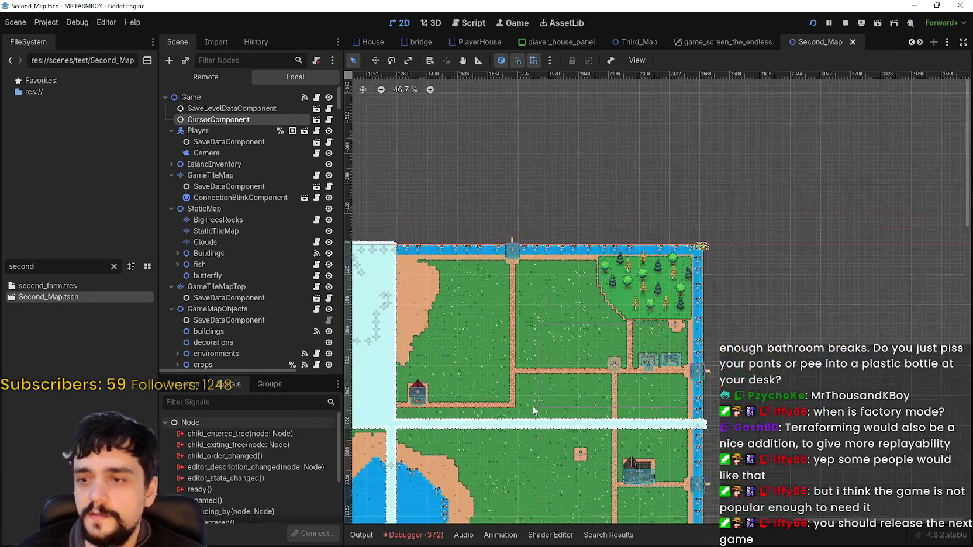
scroll(671, 331, up, 15)
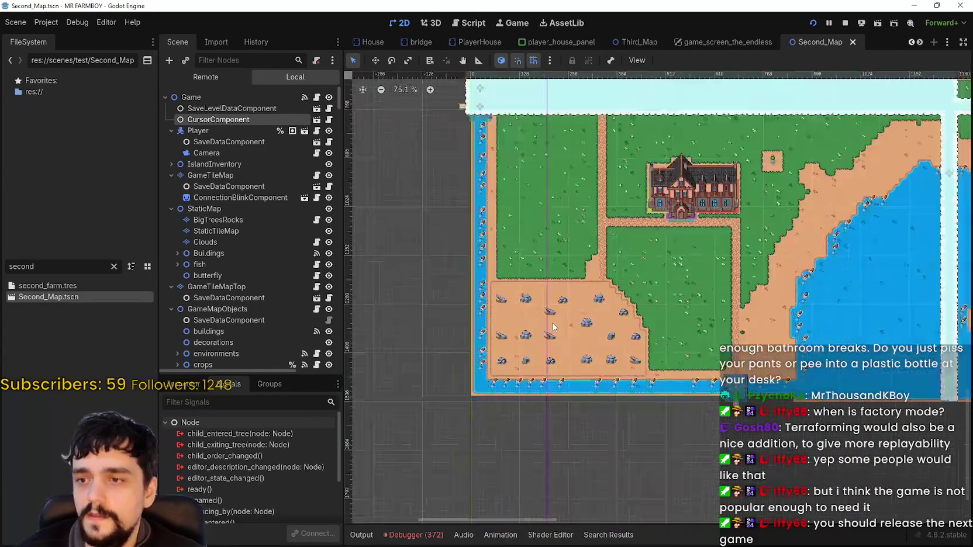
scroll(560, 325, down, 12)
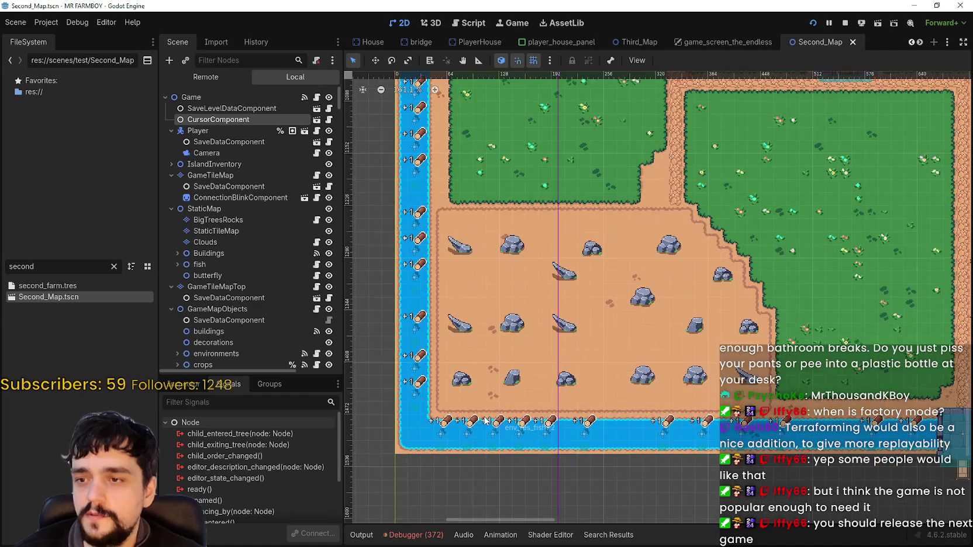
scroll(523, 371, up, 12)
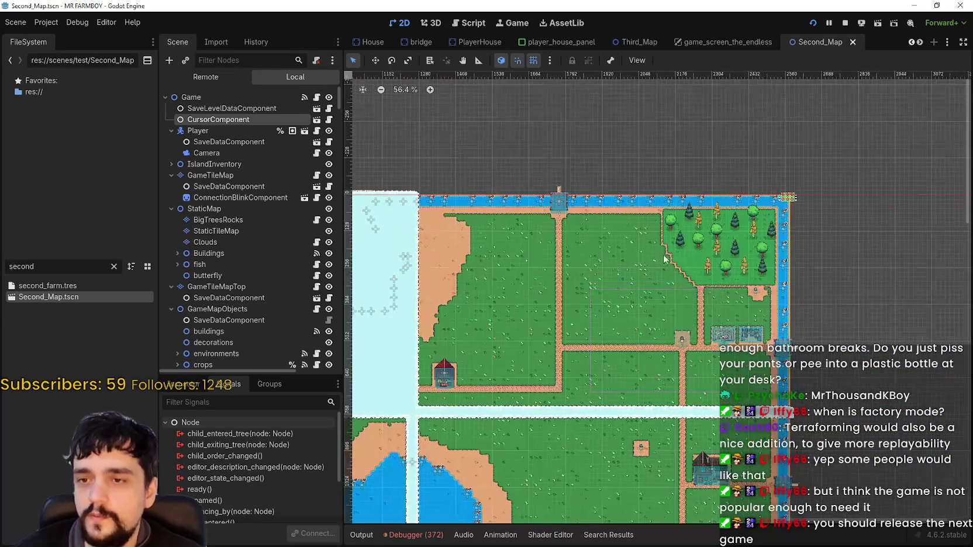
scroll(620, 365, down, 12)
scroll(657, 329, up, 11)
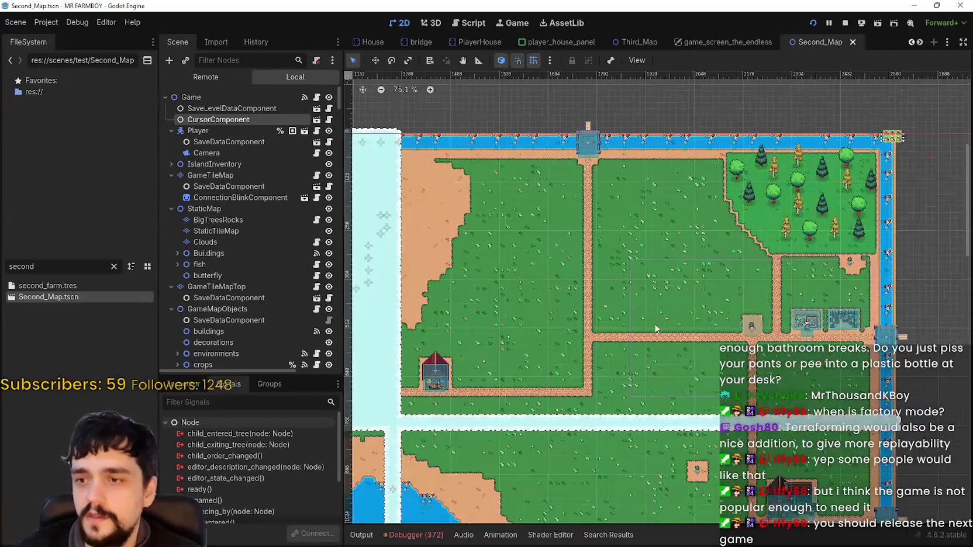
scroll(818, 156, down, 10)
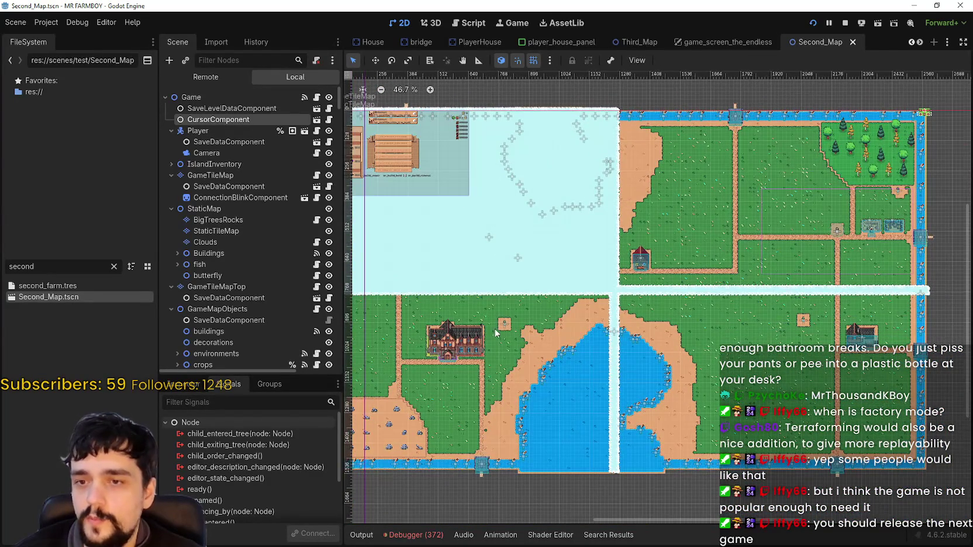
scroll(496, 332, up, 4)
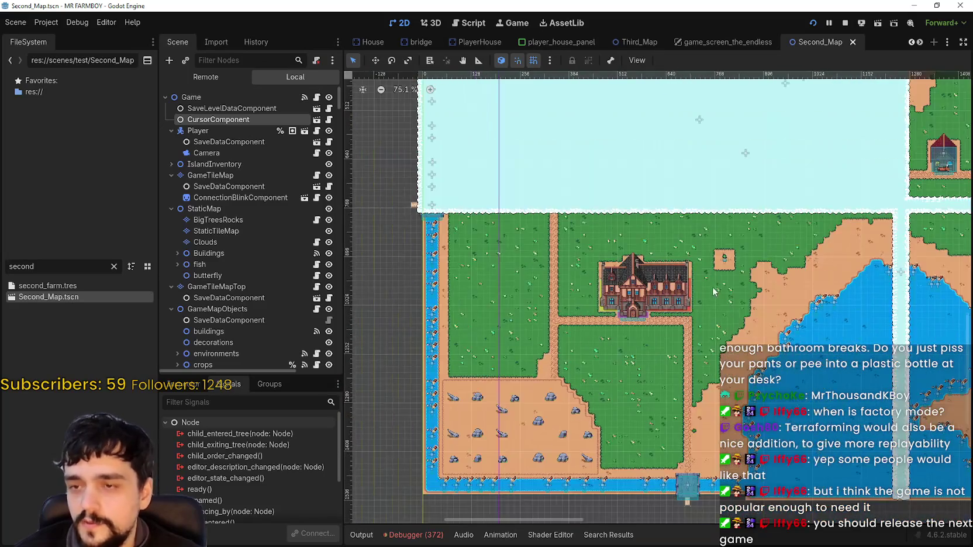
scroll(648, 297, down, 3)
scroll(669, 254, up, 6)
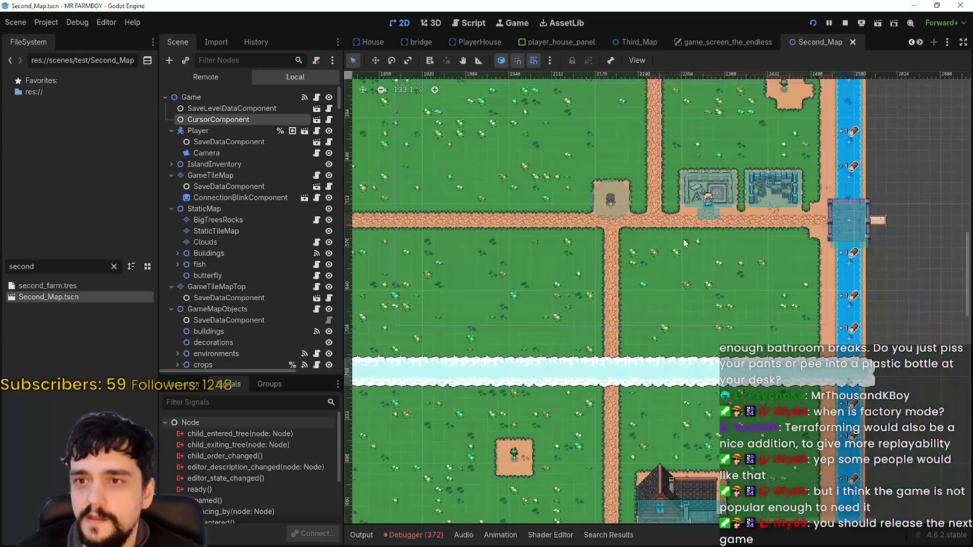
scroll(670, 254, down, 8)
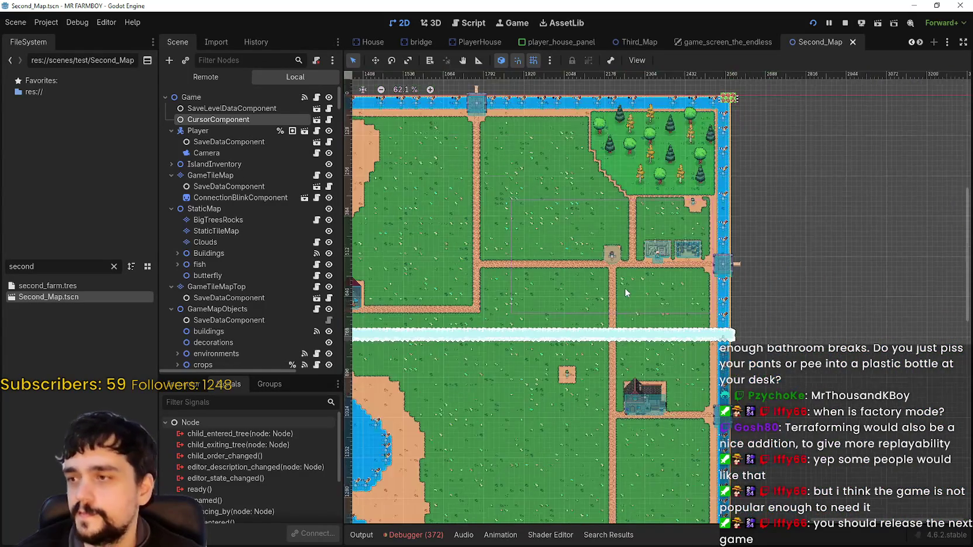
scroll(625, 287, down, 5)
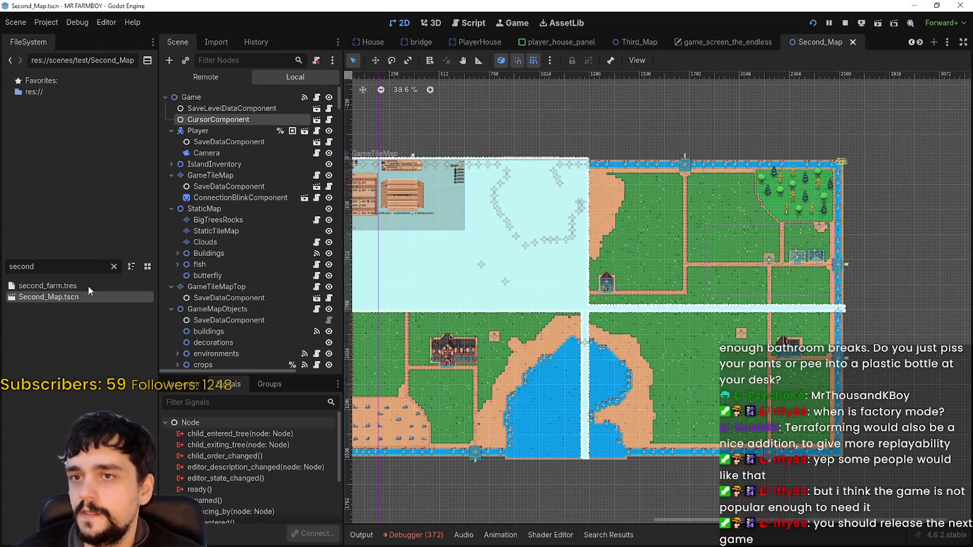
drag(77, 268, 3, 263)
- Filter the FileSystem by "thir" and open Third_Map.tscn
key(BackSpace)
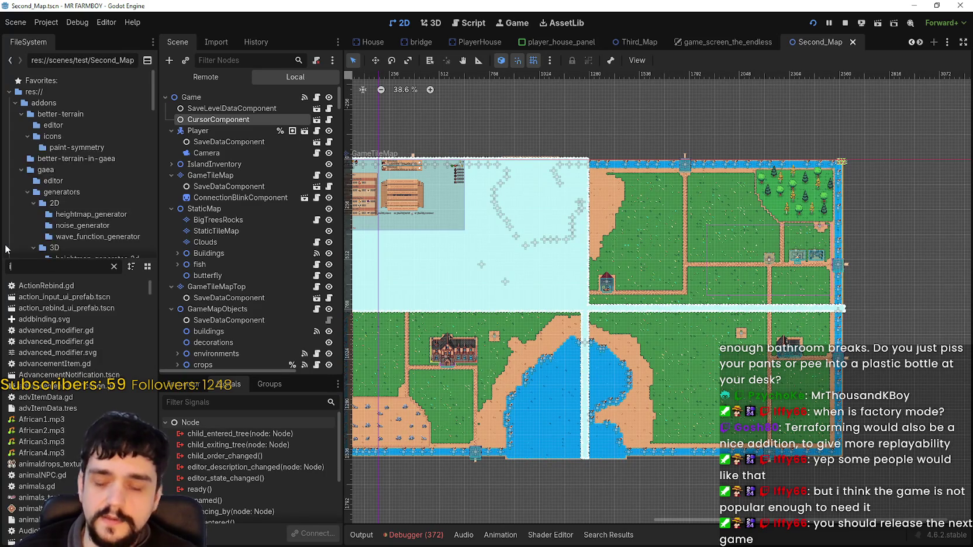
text(3rd)
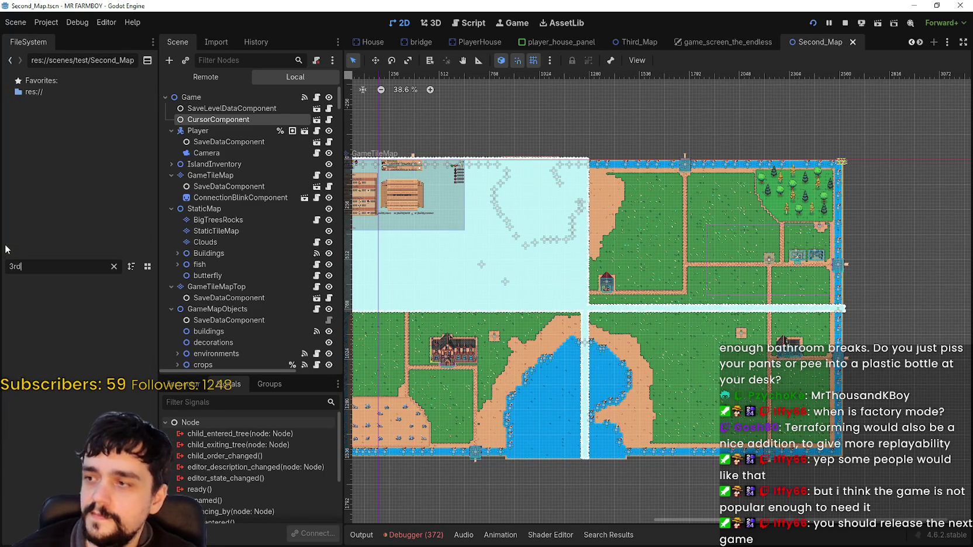
key(BackSpace)
key(BackSpace)
text(thir)
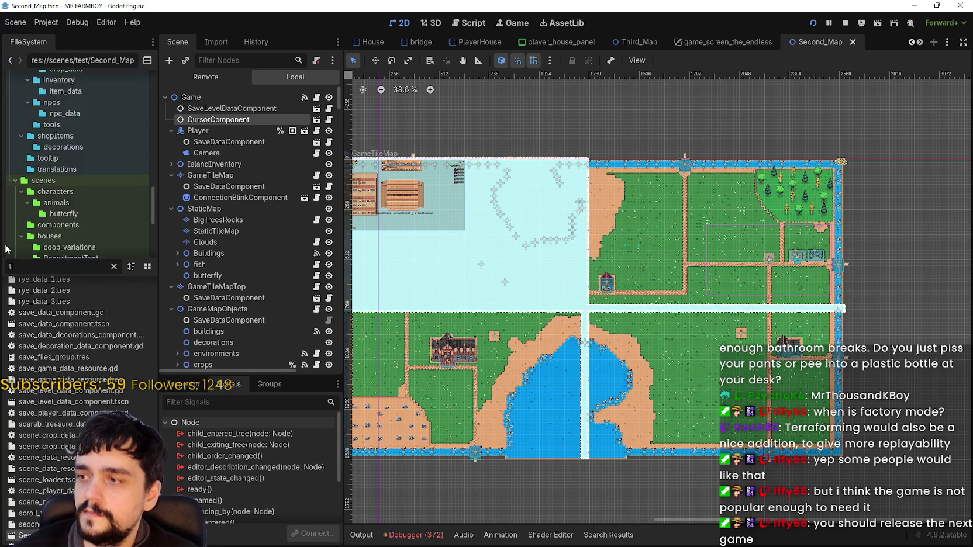
double_click(76, 296)
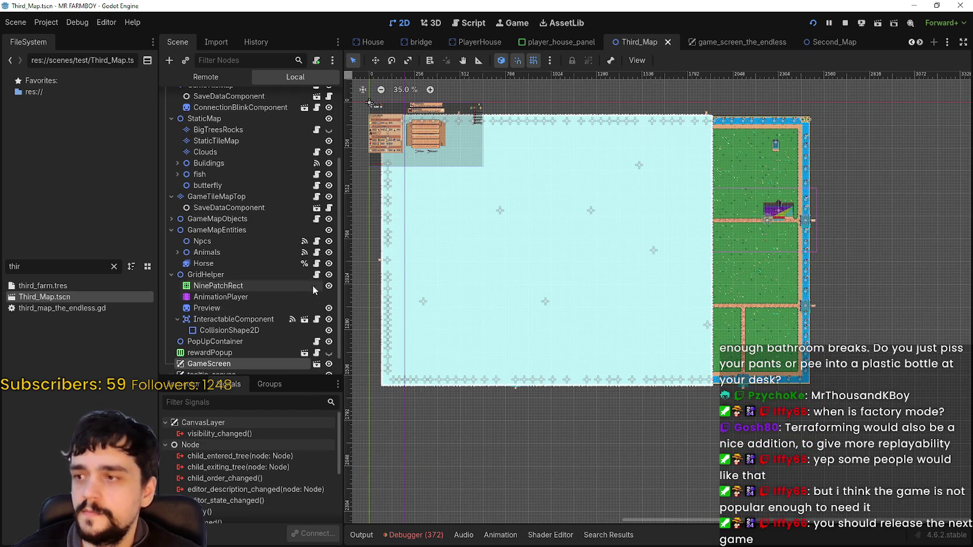
- Scroll the Scene tree to the top and hide the Clouds layer
scroll(666, 252, up, 1)
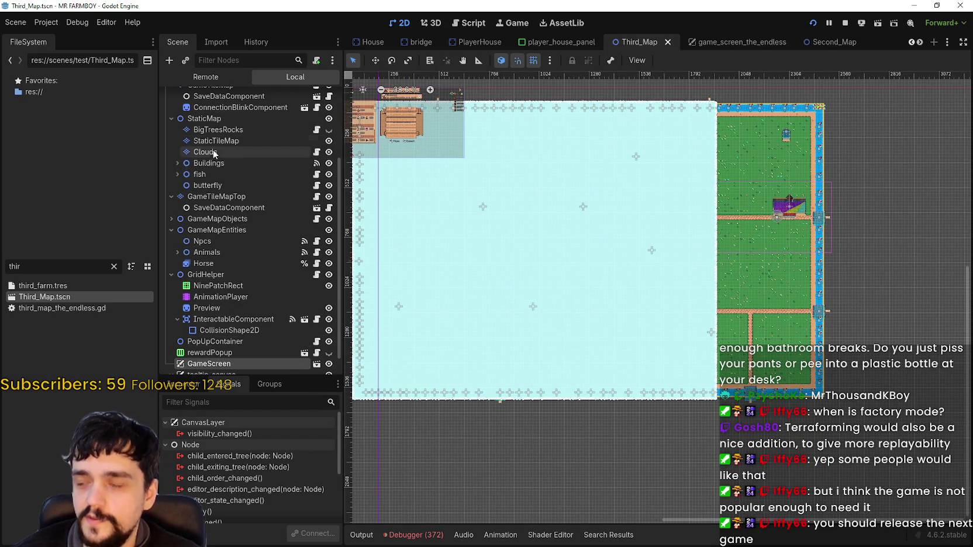
scroll(271, 315, up, 3)
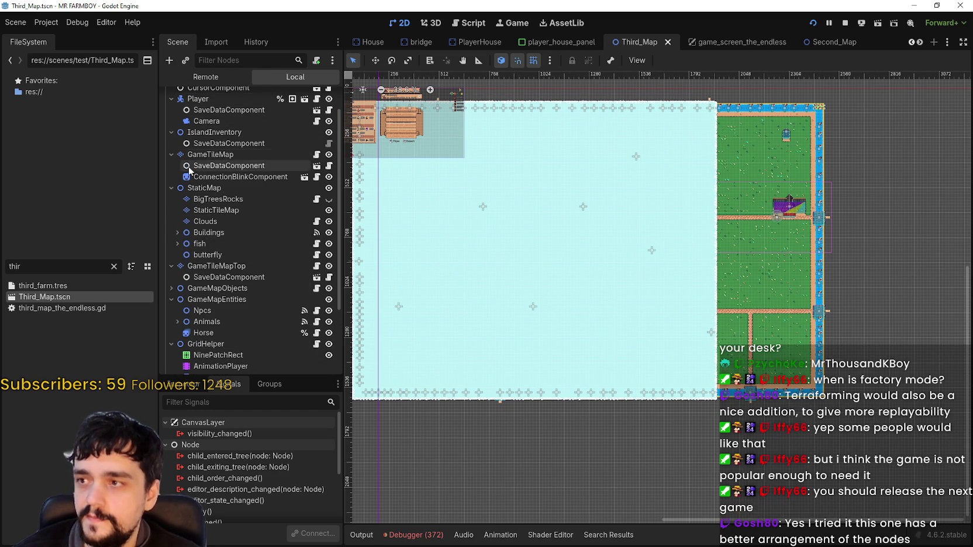
scroll(267, 125, up, 2)
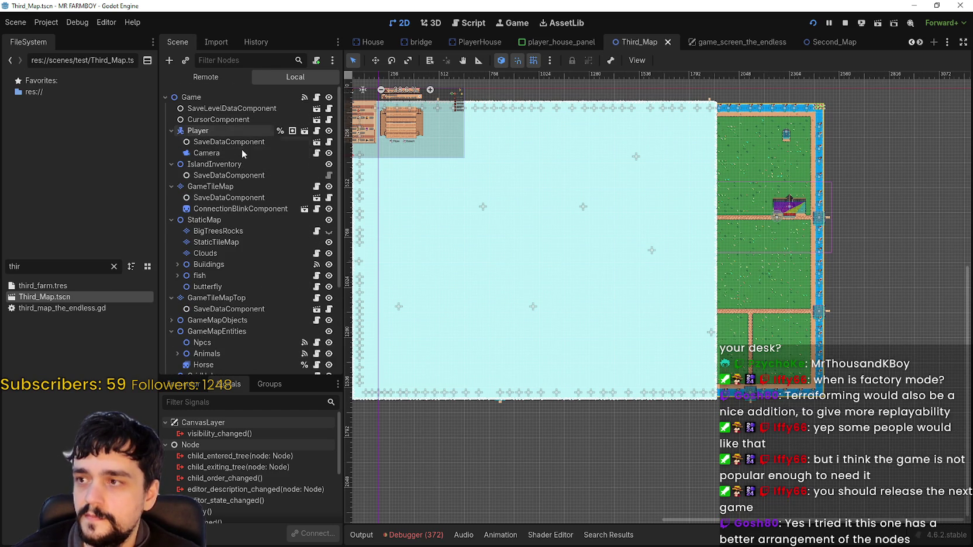
click(329, 254)
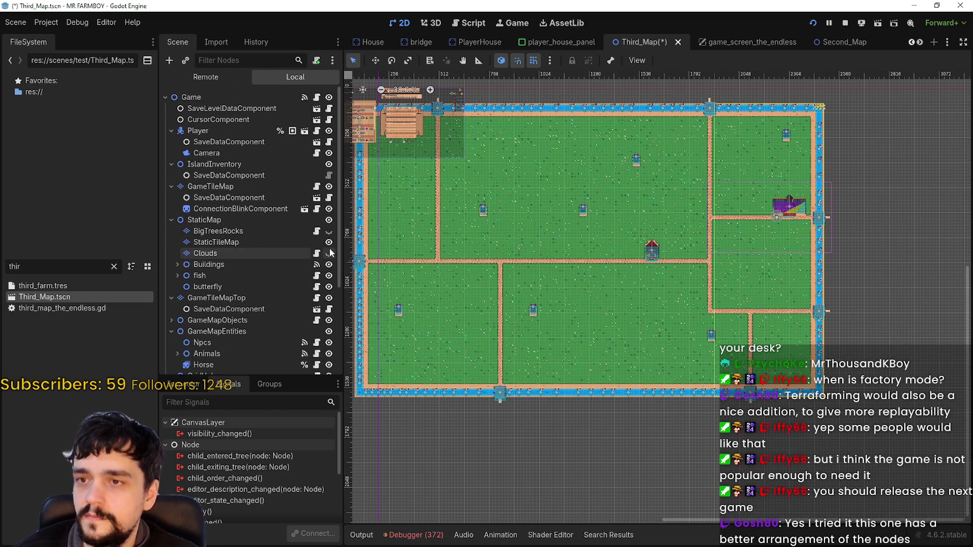
- Pan and zoom around the Third_Map farm fields to inspect them
scroll(746, 252, up, 2)
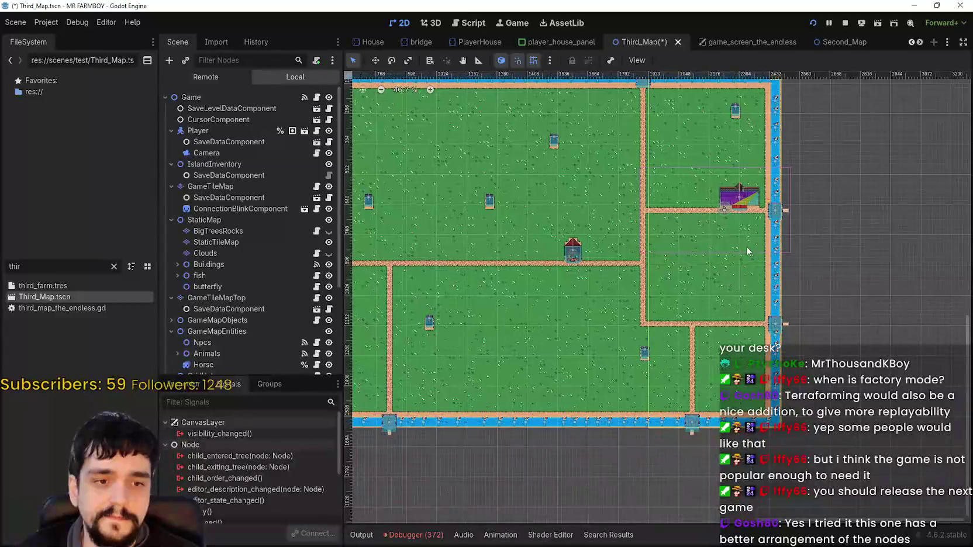
scroll(745, 251, up, 1)
scroll(794, 246, up, 1)
mouse_move(793, 246)
mouse_down()
mouse_move(703, 246)
mouse_move(692, 225)
mouse_move(833, 217)
mouse_up()
scroll(701, 245, up, 1)
scroll(760, 246, down, 1)
mouse_move(672, 266)
mouse_down()
mouse_move(808, 258)
mouse_move(616, 287)
mouse_up()
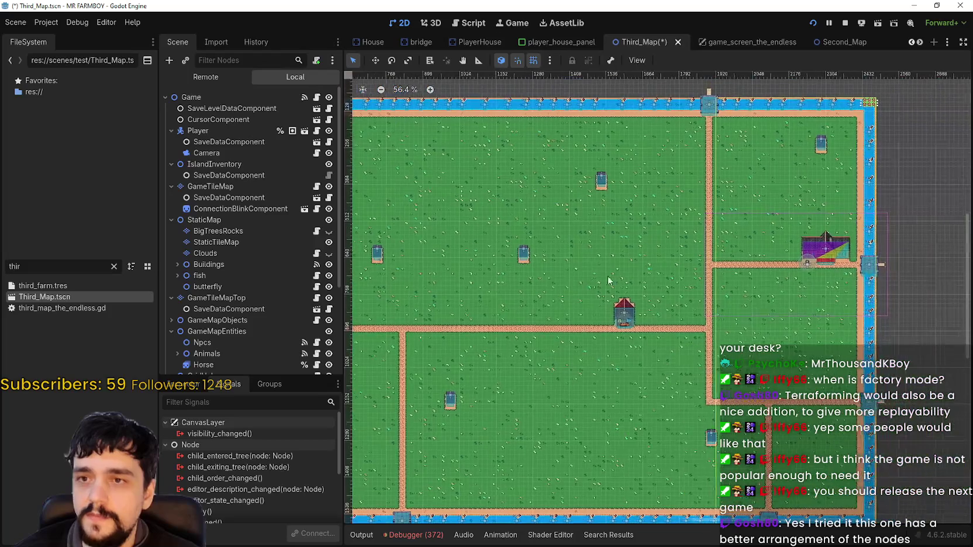
scroll(866, 291, down, 1)
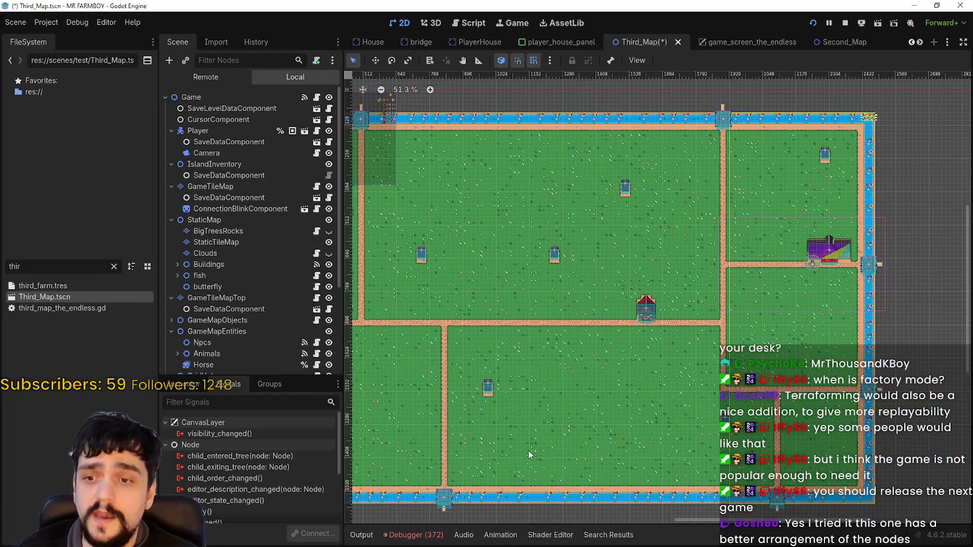
drag(528, 455, 708, 414)
drag(635, 293, 568, 324)
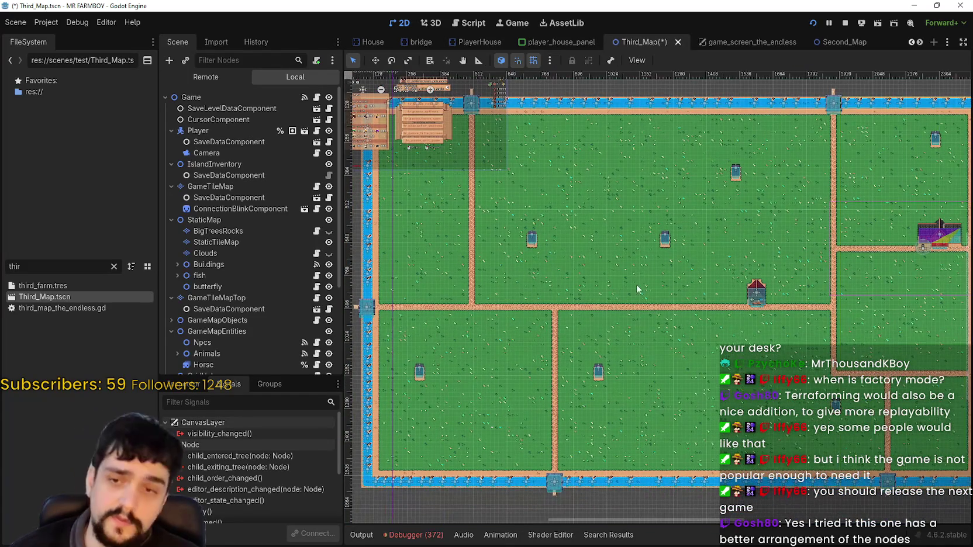
drag(802, 248, 694, 261)
scroll(690, 263, up, 8)
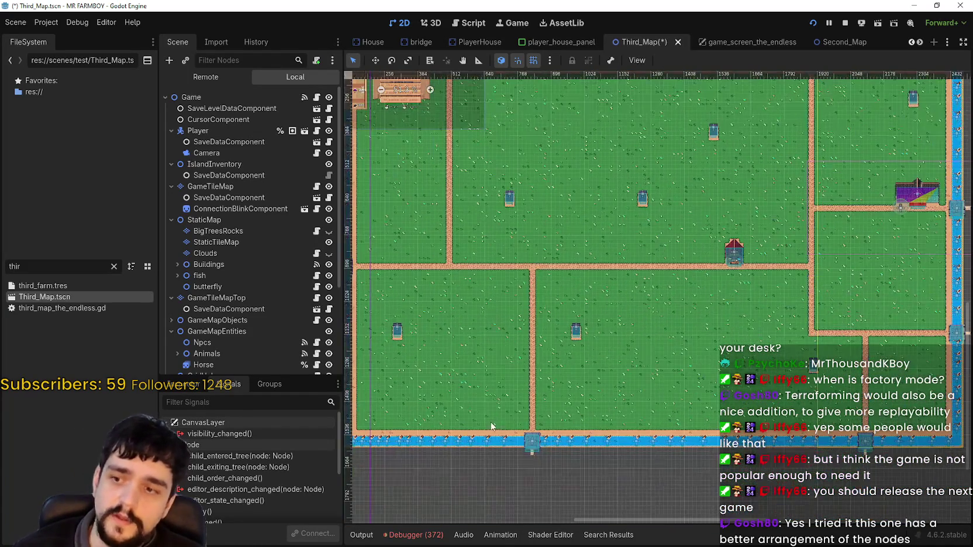
scroll(582, 358, down, 6)
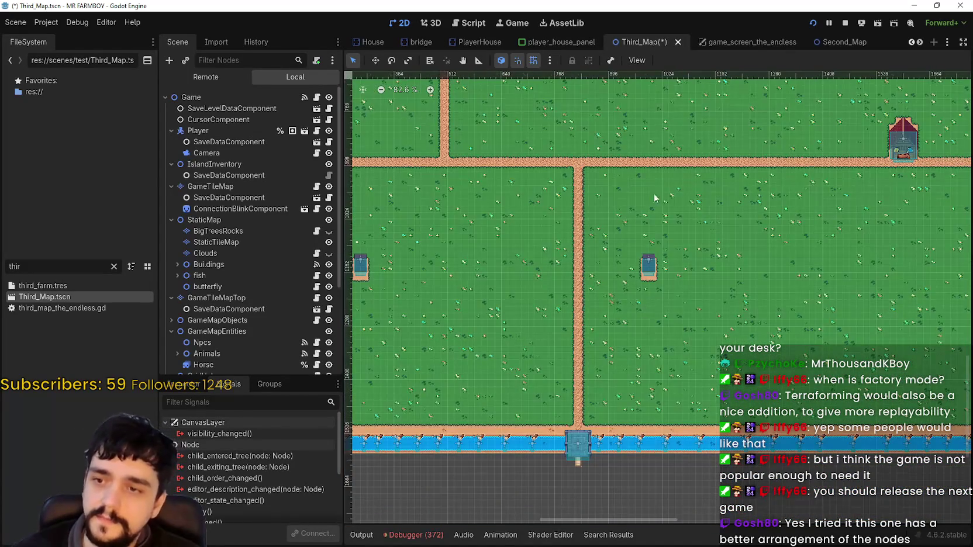
scroll(694, 257, up, 3)
scroll(719, 310, down, 3)
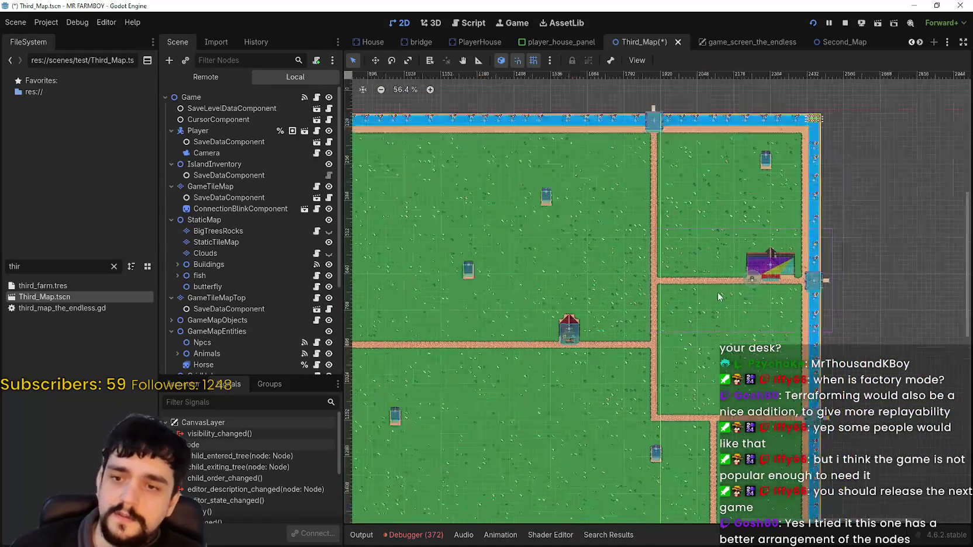
scroll(717, 298, up, 3)
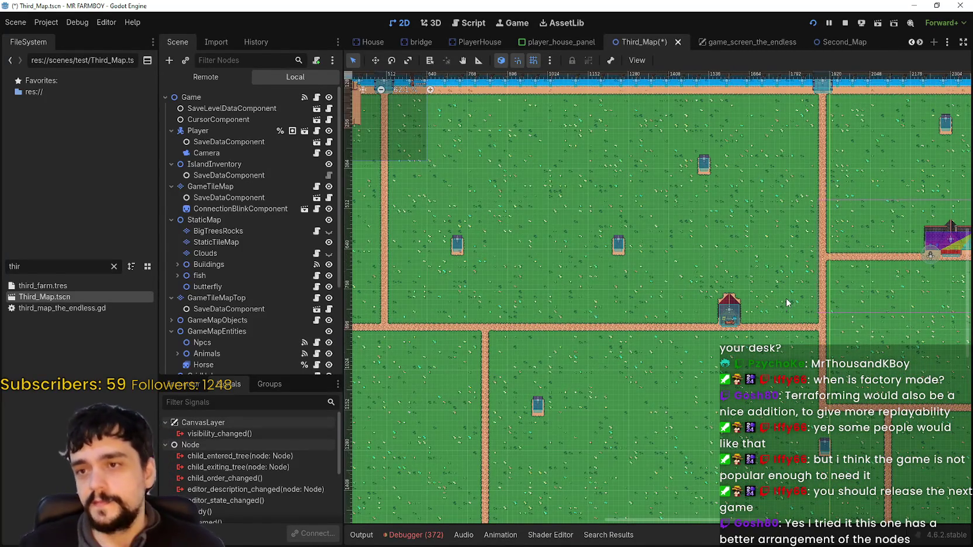
scroll(786, 303, up, 1)
drag(786, 303, 587, 319)
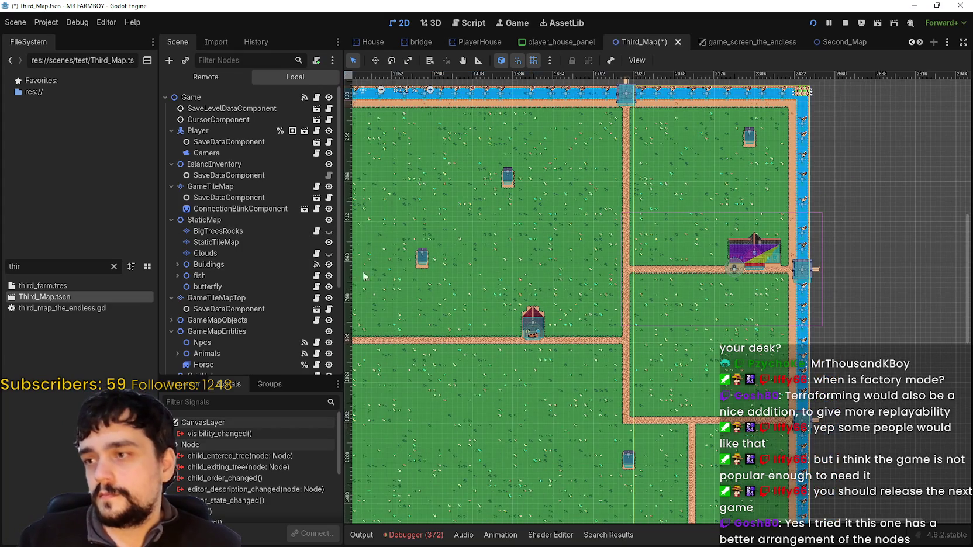
scroll(606, 328, down, 1)
scroll(606, 329, down, 2)
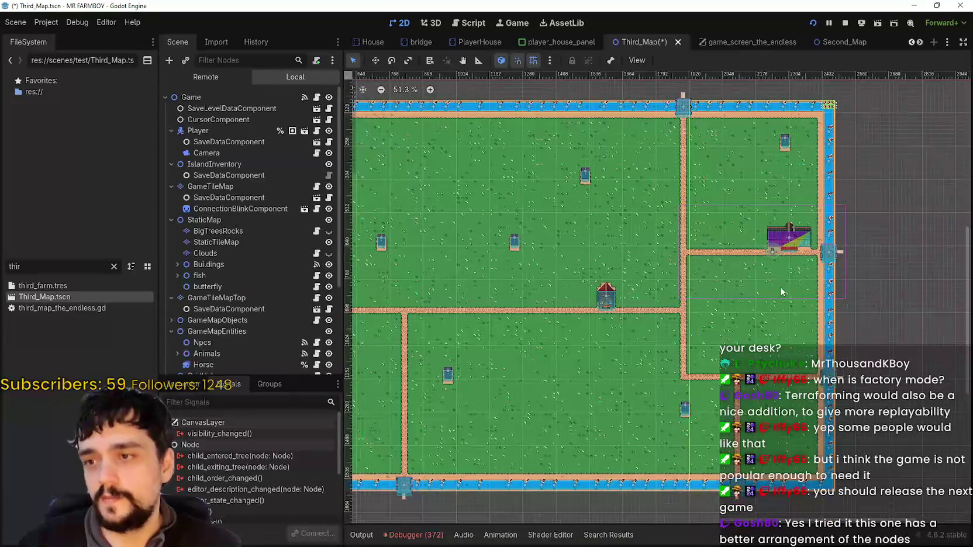
scroll(772, 285, up, 5)
scroll(538, 332, down, 1)
scroll(682, 301, down, 3)
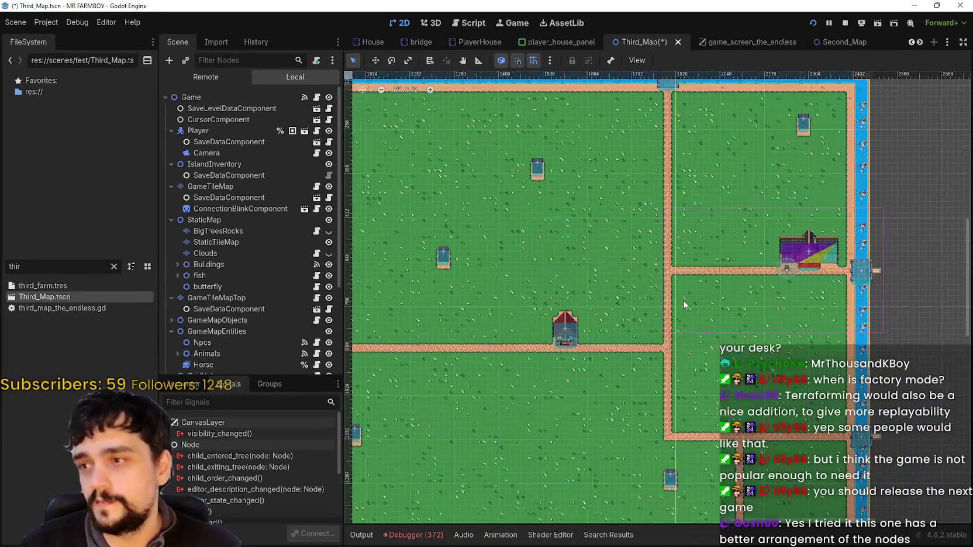
- Make the Clouds layer visible again and save Third_Map.tscn
click(329, 253)
scroll(679, 310, down, 3)
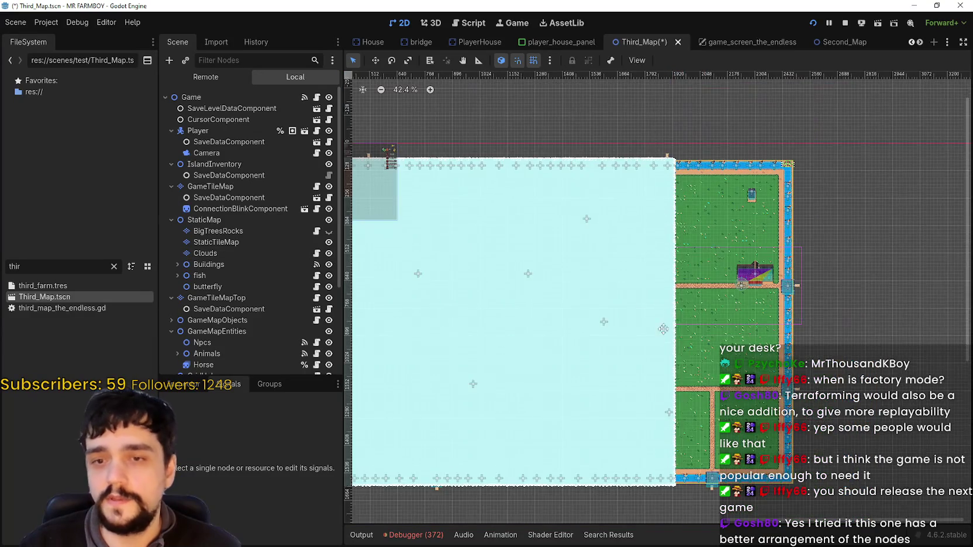
key(ctrl+s)
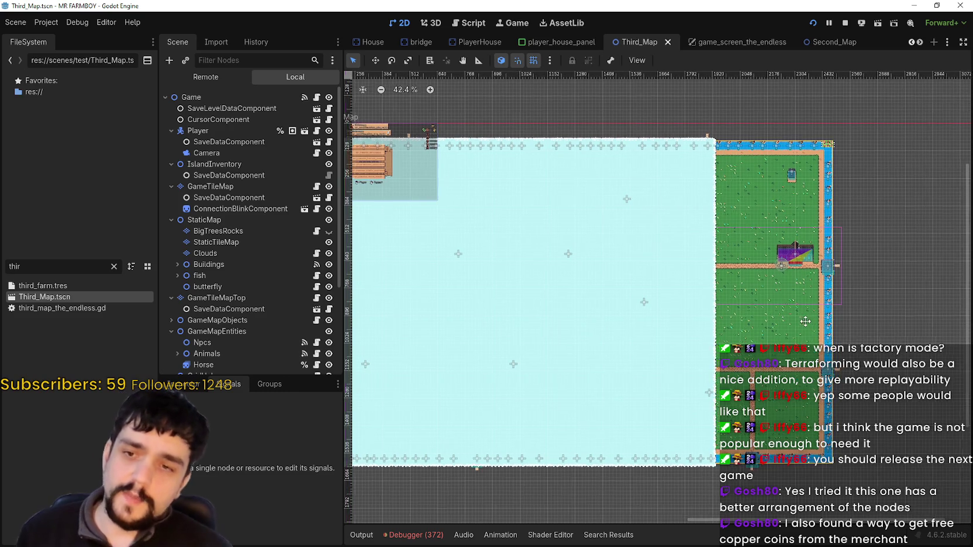
- Scroll the map view to inspect the saved Third_Map with clouds showing
scroll(793, 323, right, 2)
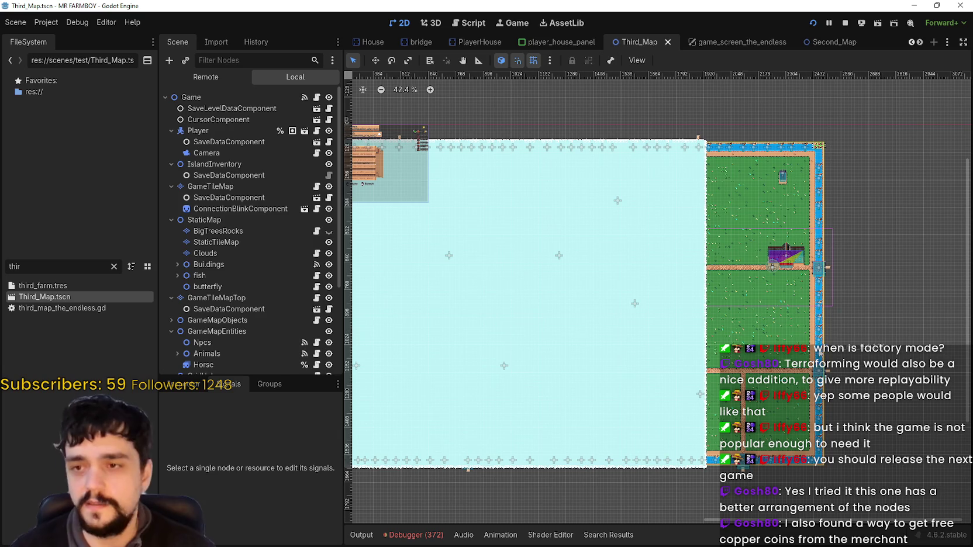
scroll(701, 234, up, 1)
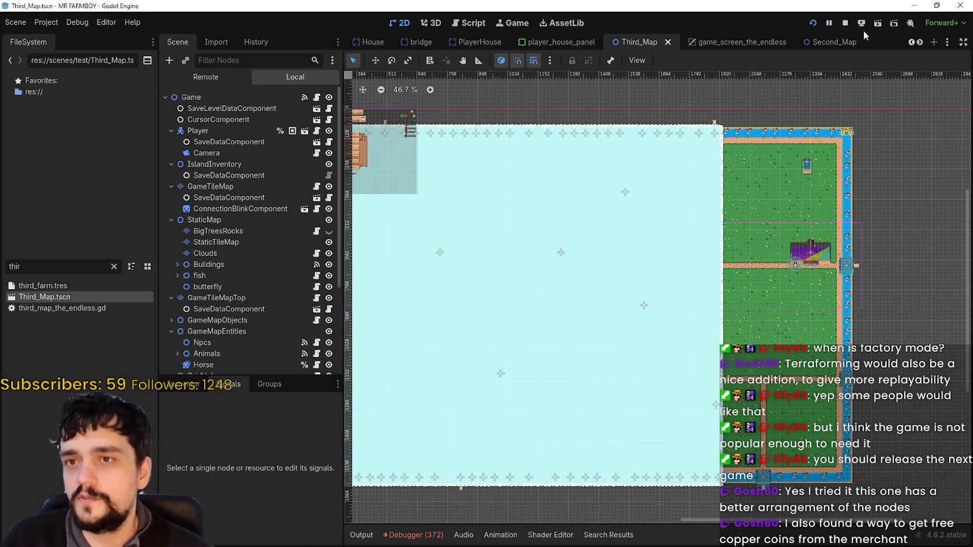
click(920, 44)
click(919, 43)
click(919, 43)
click(919, 43)
click(919, 44)
click(912, 43)
click(913, 42)
click(913, 42)
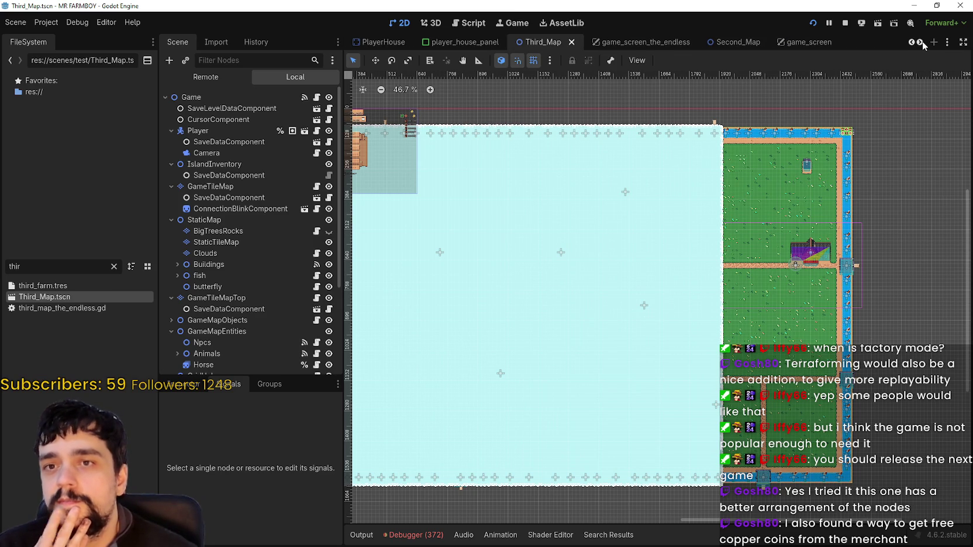
click(922, 43)
click(921, 43)
click(921, 44)
click(921, 45)
click(920, 45)
click(921, 44)
click(921, 44)
click(921, 45)
click(921, 44)
click(921, 45)
click(920, 45)
click(921, 45)
click(921, 45)
click(921, 44)
click(921, 45)
click(920, 44)
click(920, 45)
click(921, 44)
click(921, 44)
click(920, 44)
click(921, 44)
click(921, 44)
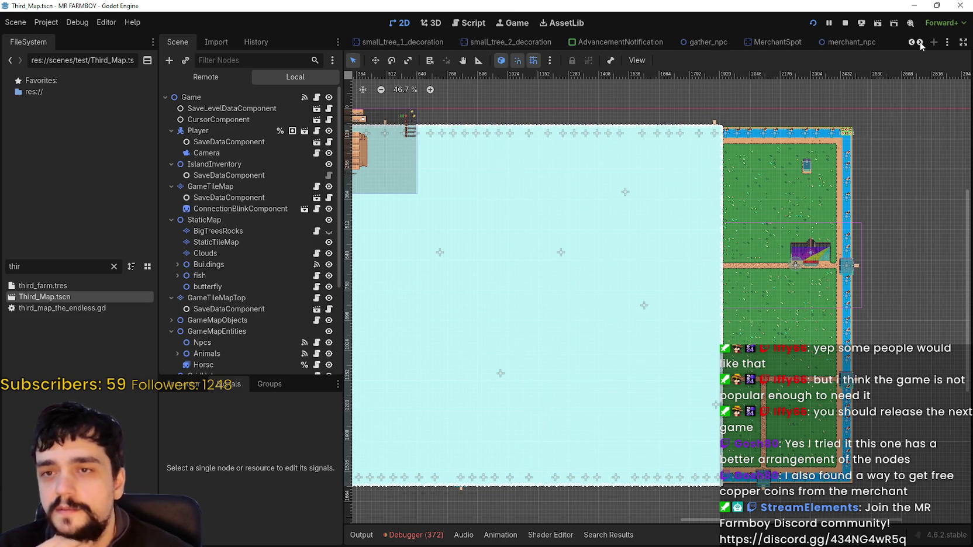
click(921, 45)
click(921, 45)
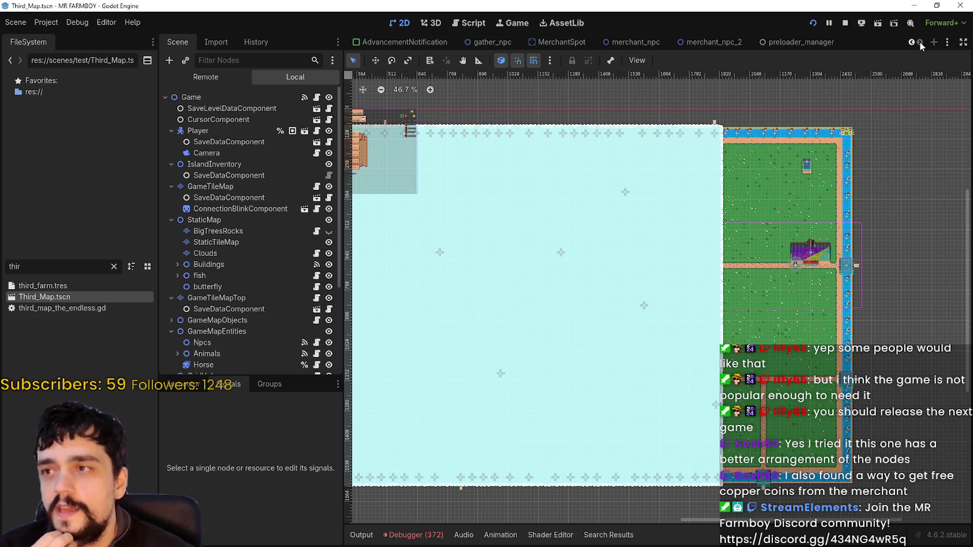
click(912, 42)
click(911, 42)
click(911, 42)
click(912, 42)
click(912, 42)
click(911, 42)
click(912, 42)
click(912, 42)
click(910, 42)
click(910, 42)
click(910, 42)
click(910, 42)
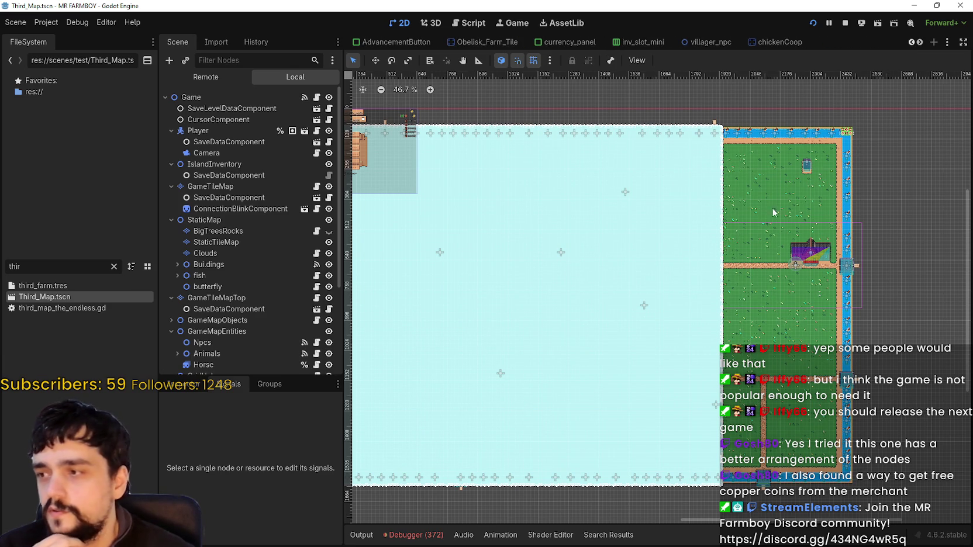
scroll(643, 292, up, 2)
scroll(643, 293, right, 2)
scroll(736, 292, down, 2)
scroll(736, 292, right, 2)
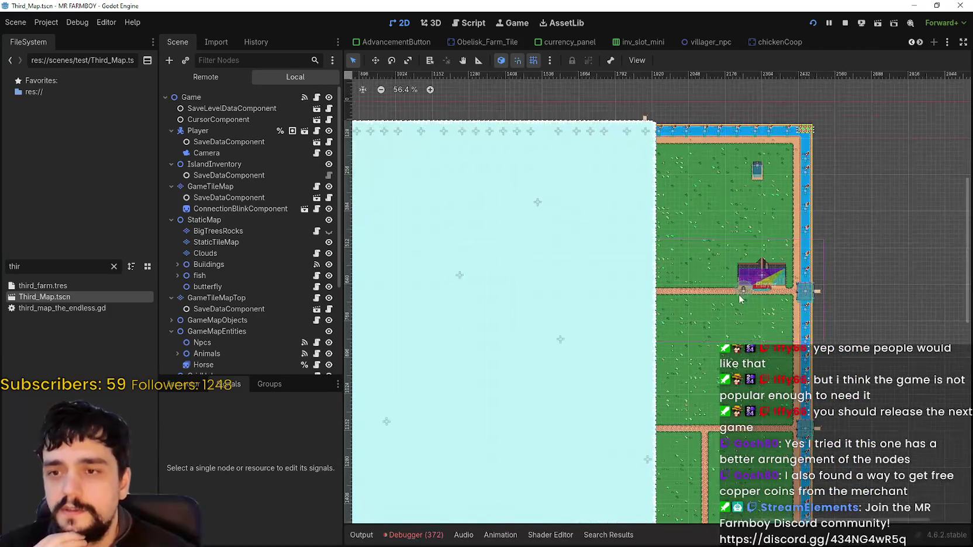
scroll(754, 275, up, 1)
scroll(754, 275, down, 1)
scroll(703, 256, up, 1)
scroll(709, 281, down, 2)
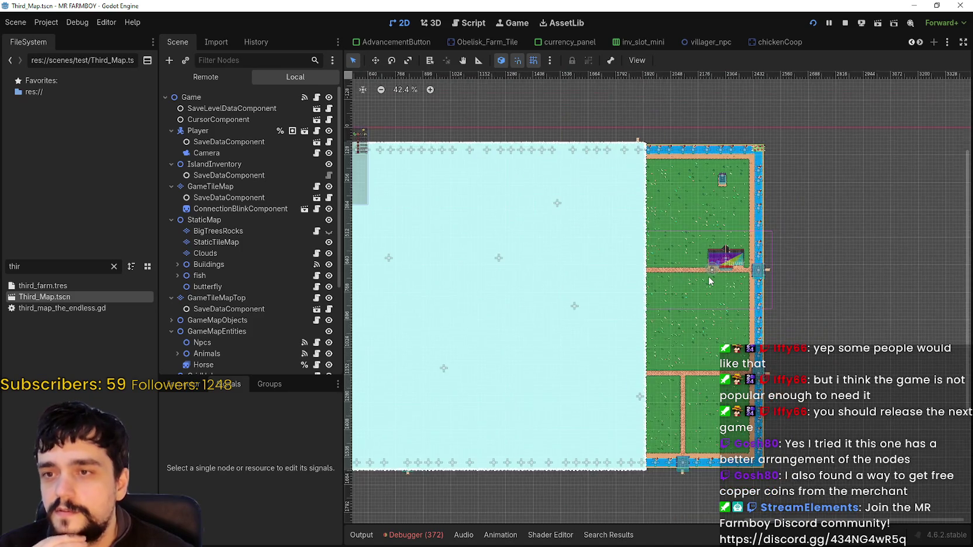
scroll(709, 281, up, 5)
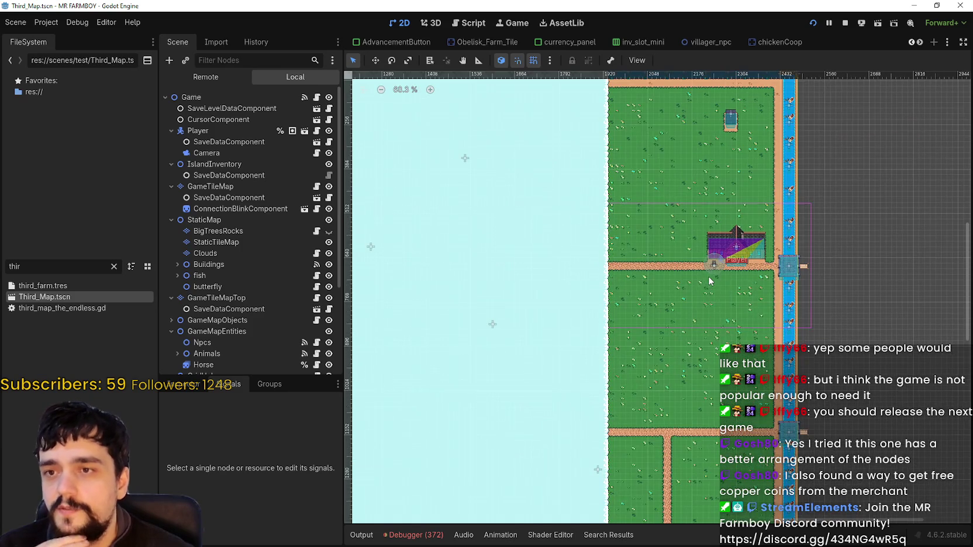
click(918, 43)
click(912, 44)
click(911, 43)
click(911, 43)
click(912, 43)
click(911, 43)
click(911, 44)
click(911, 43)
click(912, 43)
click(911, 43)
click(911, 43)
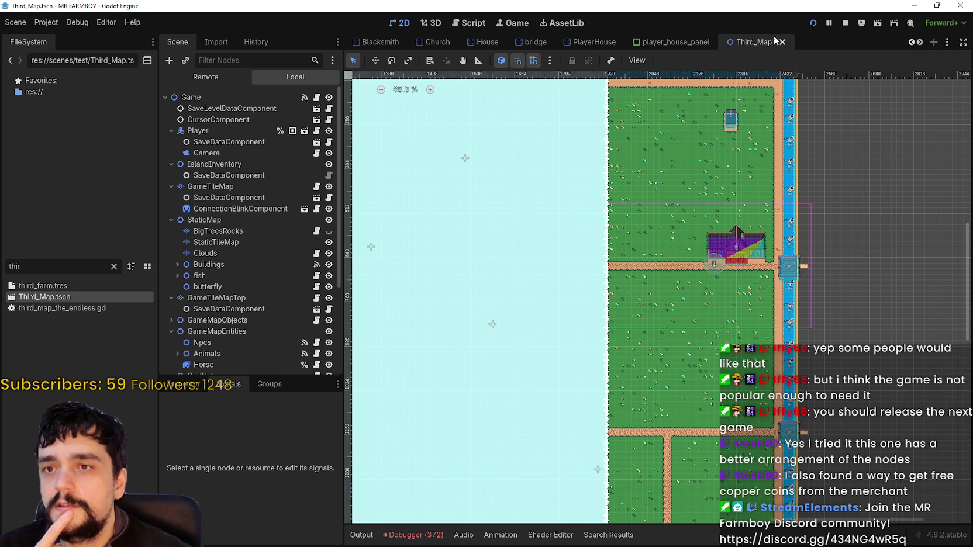
click(911, 43)
click(911, 43)
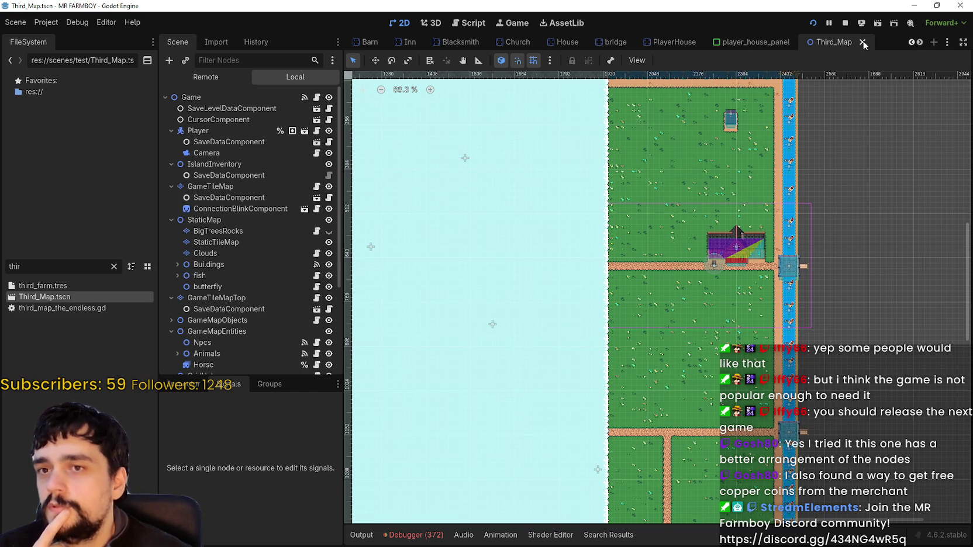
click(113, 267)
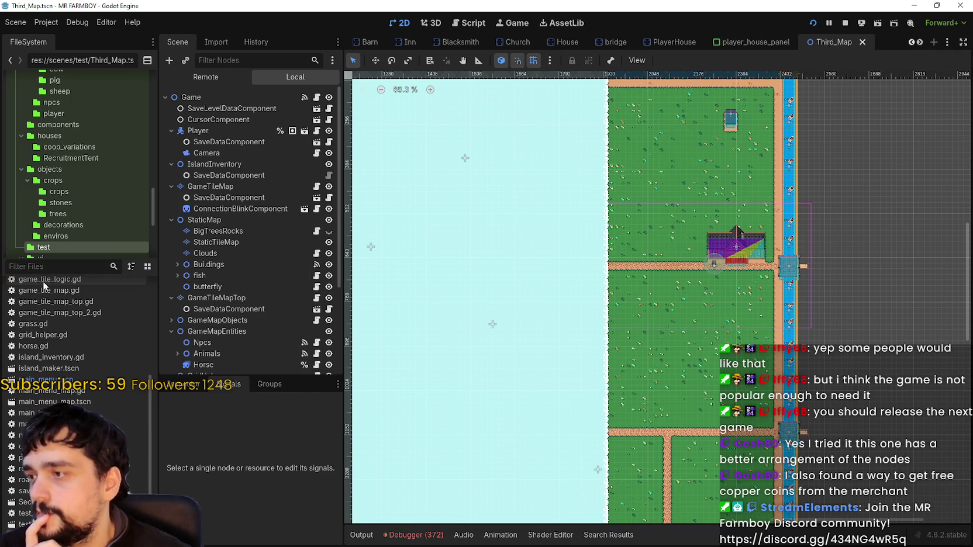
text(settin)
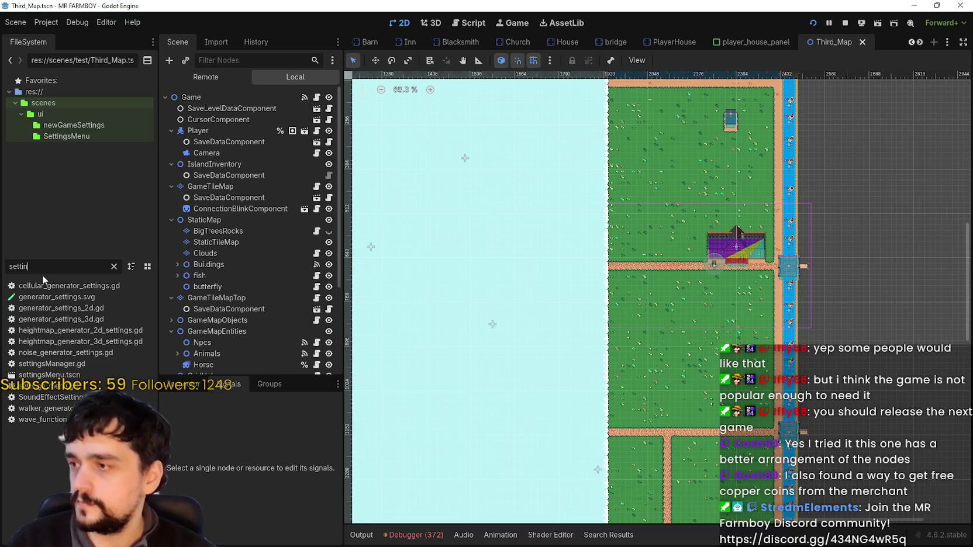
double_click(107, 363)
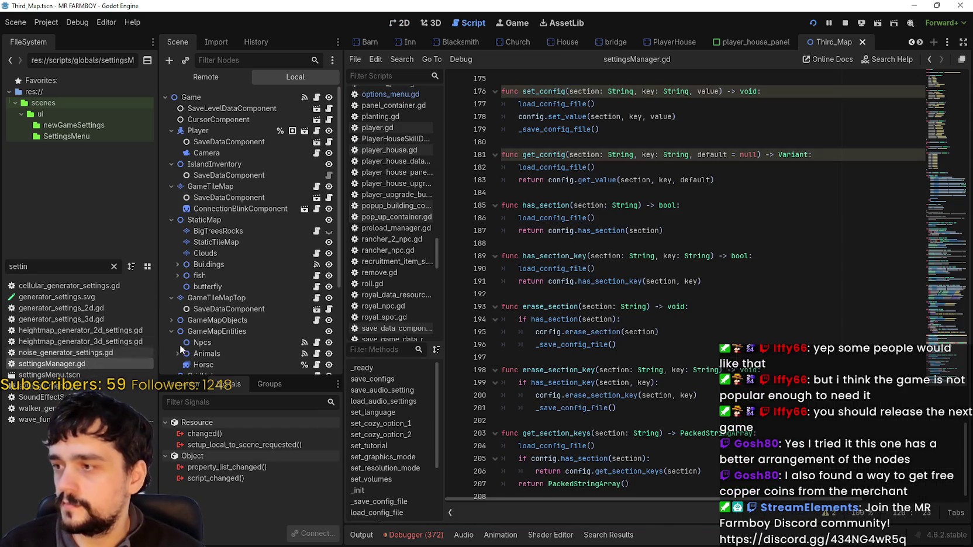
scroll(636, 246, up, 3)
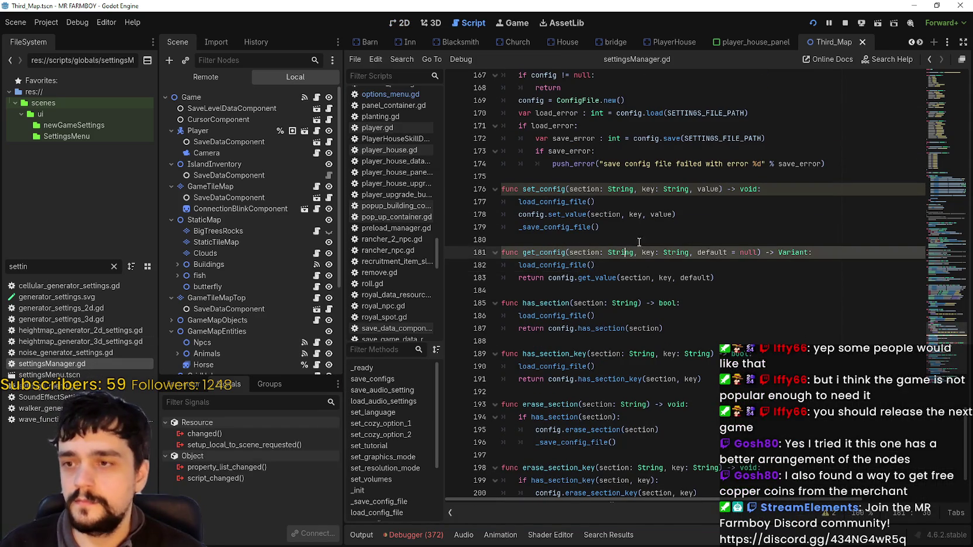
scroll(635, 246, up, 2)
click(570, 237)
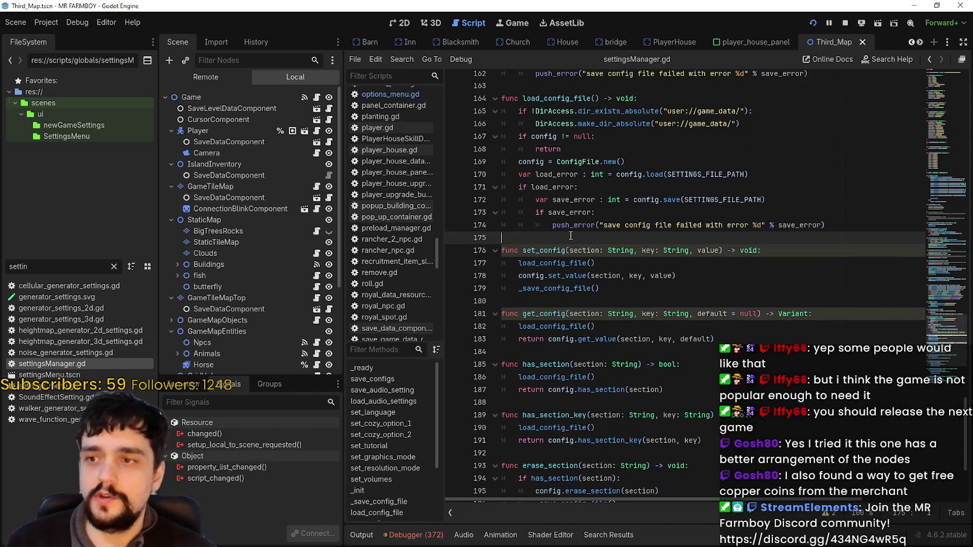
scroll(621, 280, down, 1)
click(621, 280)
scroll(608, 278, down, 1)
click(595, 275)
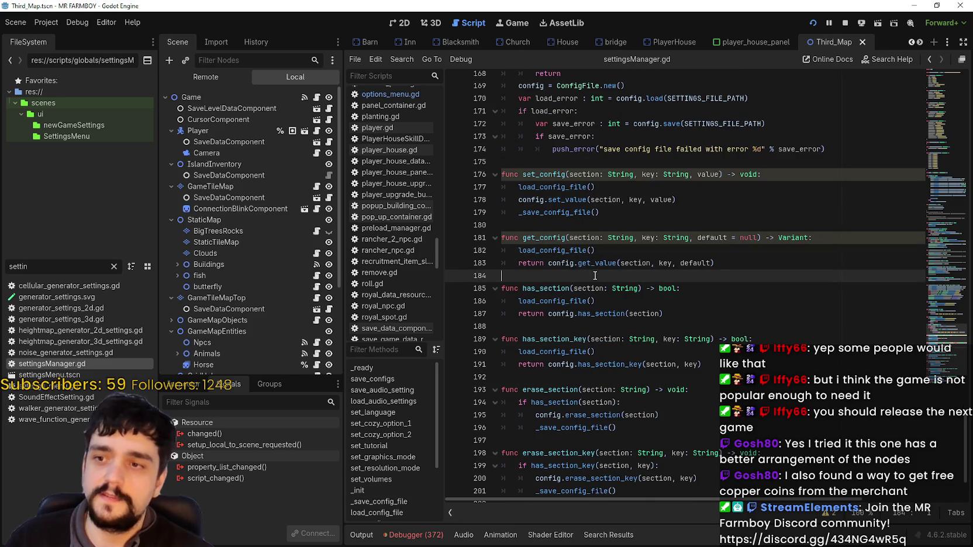
scroll(480, 286, down, 2)
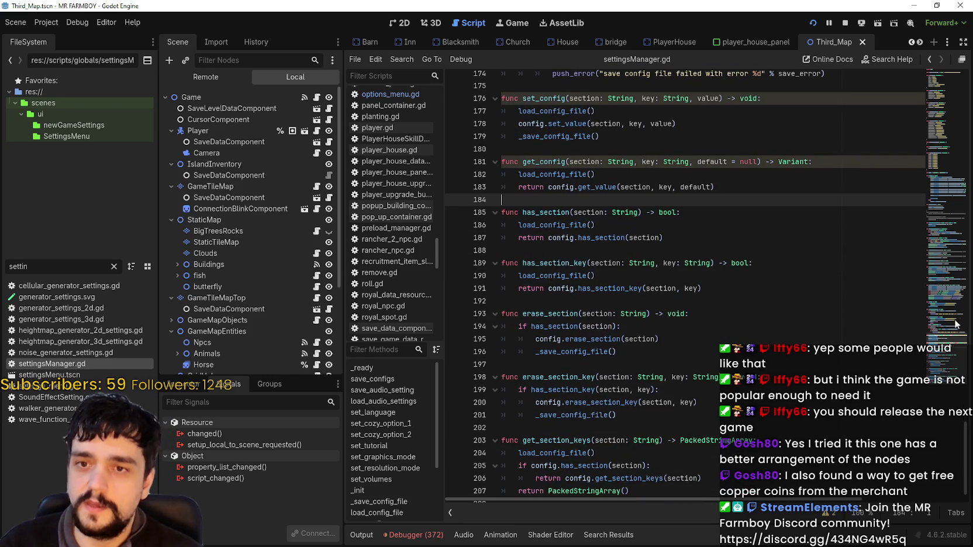
scroll(594, 345, up, 2)
click(595, 345)
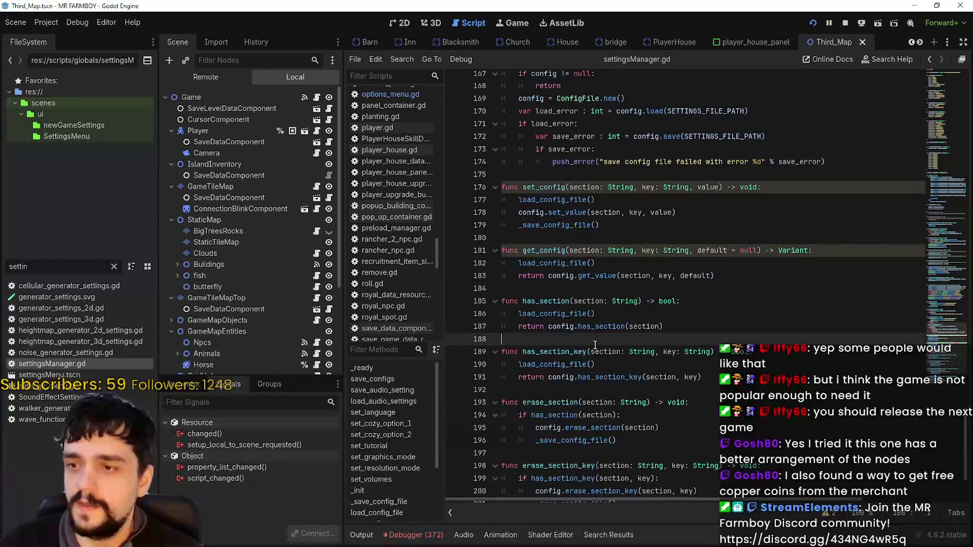
scroll(594, 345, down, 3)
key(Down)
key(Down)
key(Down)
key(Up)
key(Down)
key(Down)
key(Down)
scroll(708, 395, up, 5)
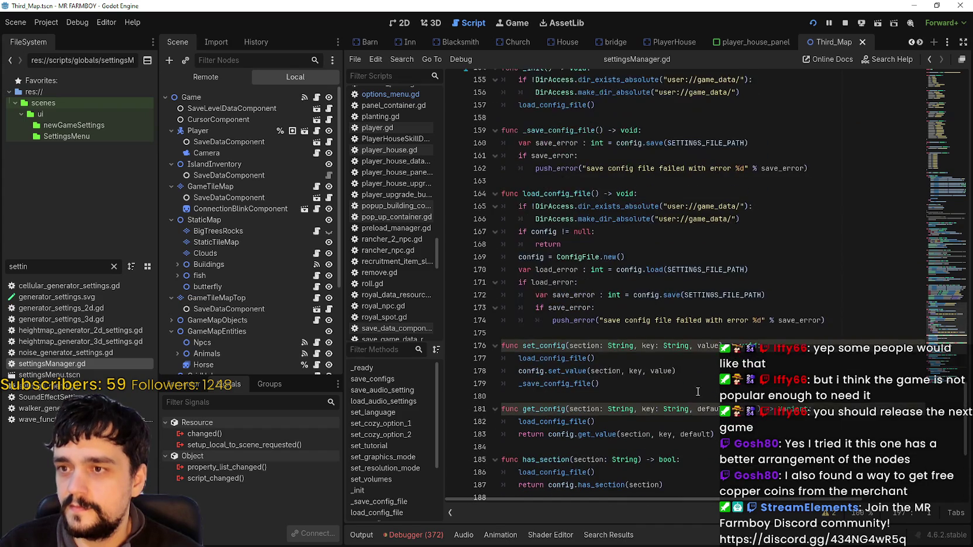
click(643, 333)
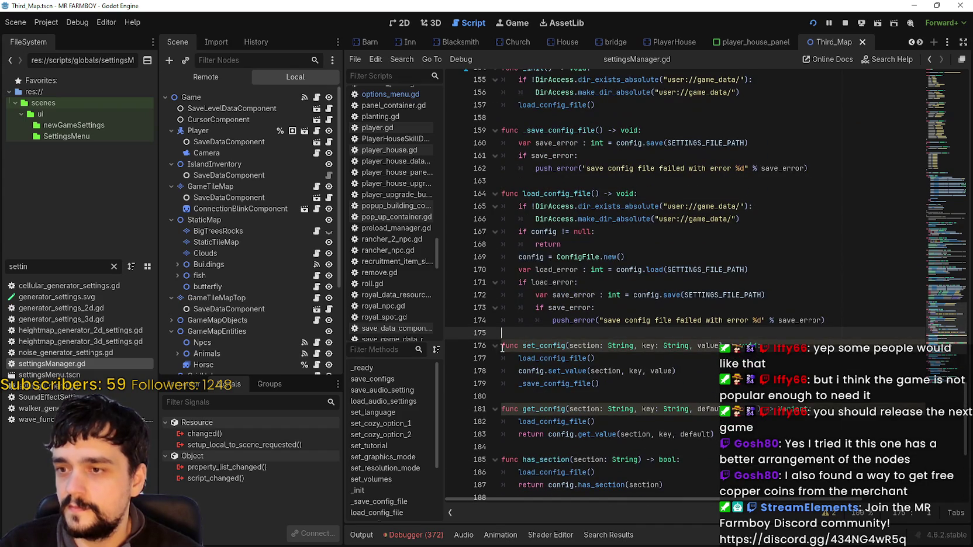
double_click(57, 366)
scroll(730, 323, up, 3)
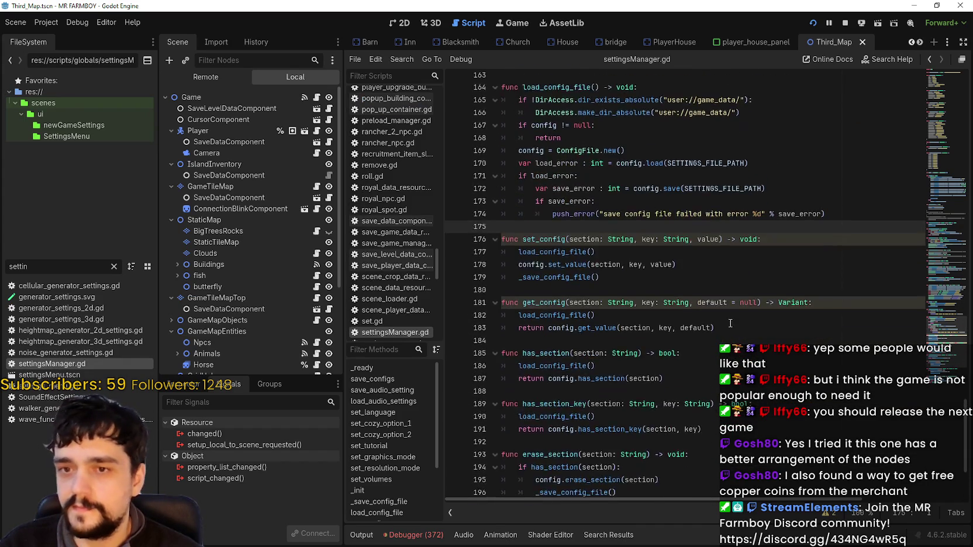
scroll(729, 324, up, 6)
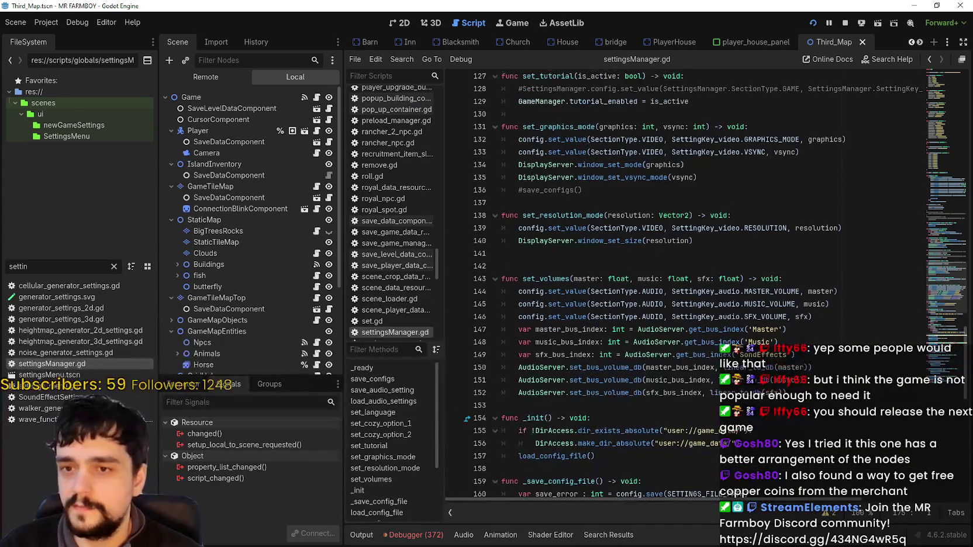
mouse_move(960, 304)
mouse_down()
mouse_move(934, 194)
mouse_move(934, 295)
mouse_up()
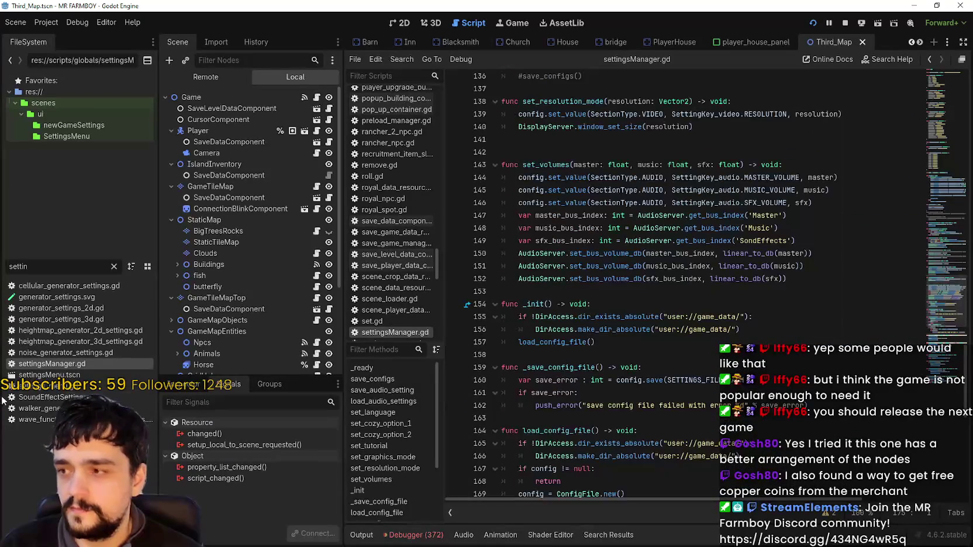
double_click(49, 375)
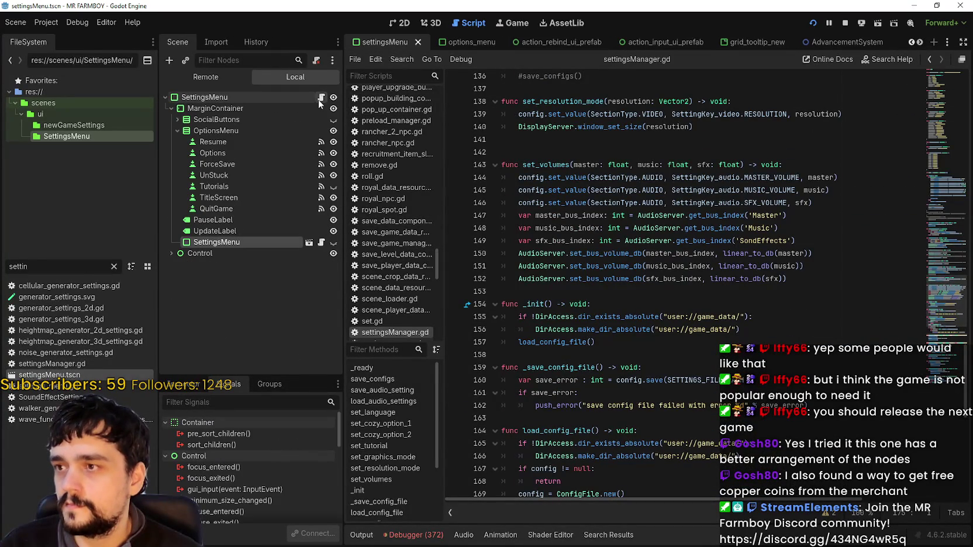
- Look through the settings_menu.gd script, then open settingsManager.gd
click(321, 97)
scroll(584, 351, down, 8)
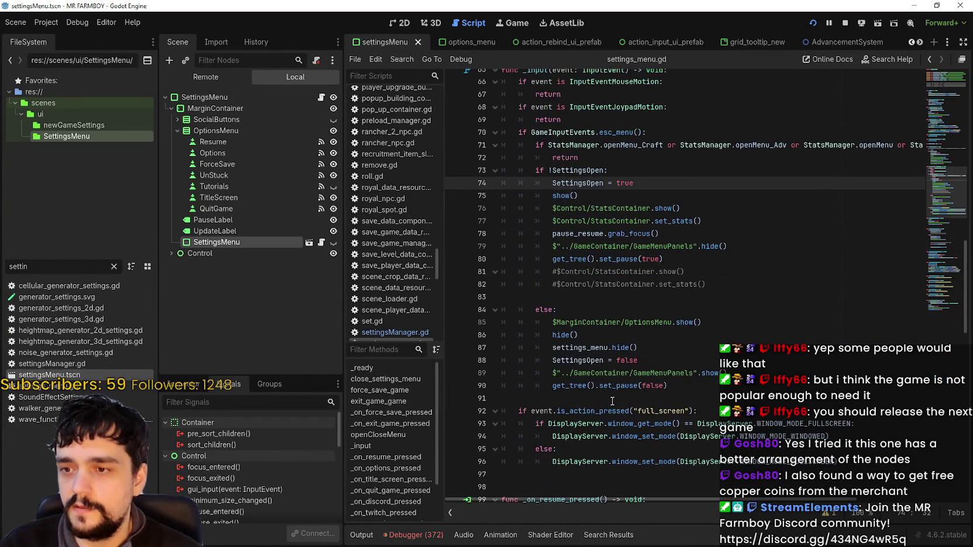
click(320, 98)
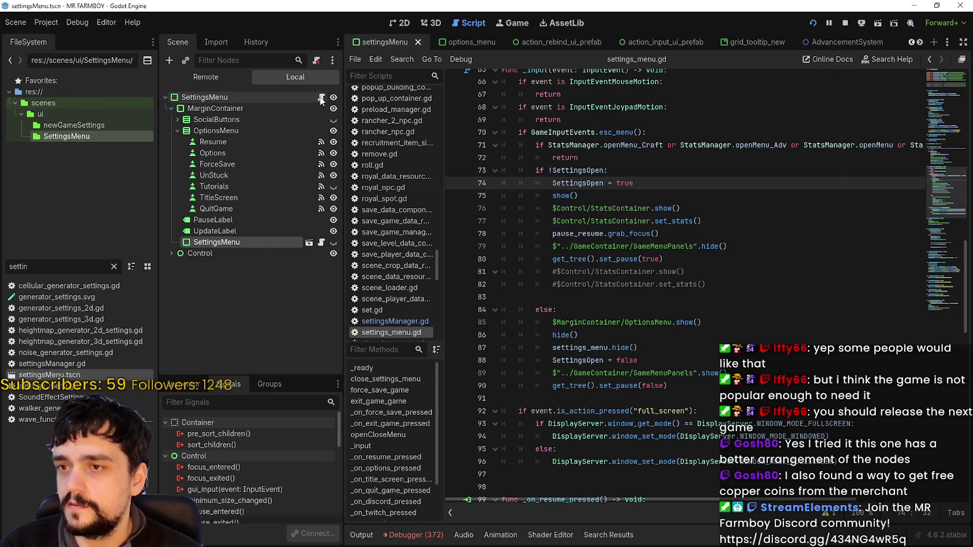
scroll(452, 296, down, 7)
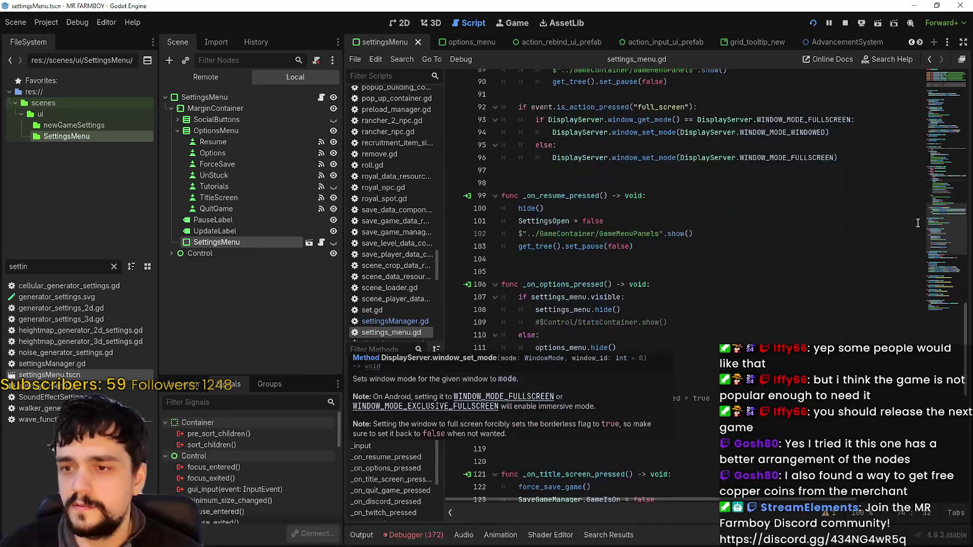
click(932, 154)
mouse_move(932, 155)
mouse_down()
mouse_move(932, 90)
mouse_move(930, 275)
mouse_up()
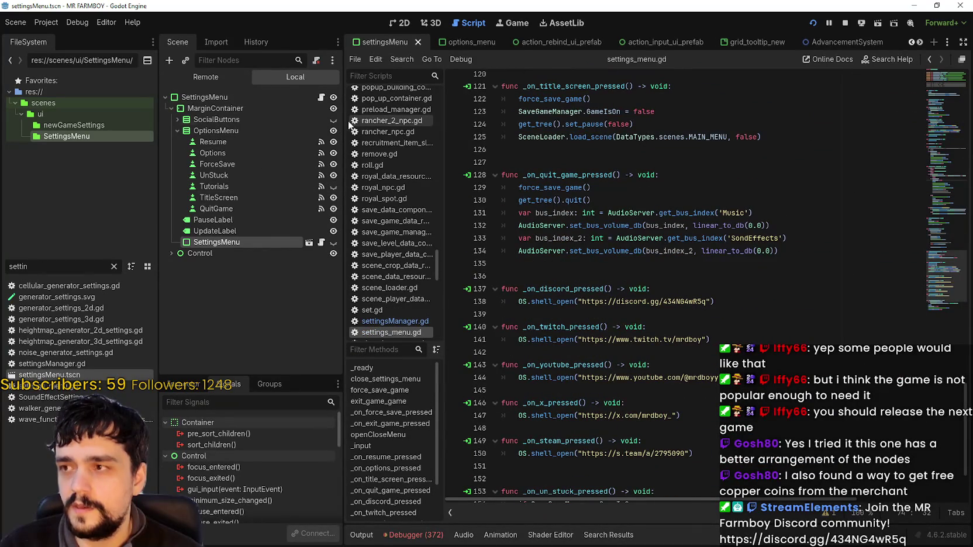
click(62, 367)
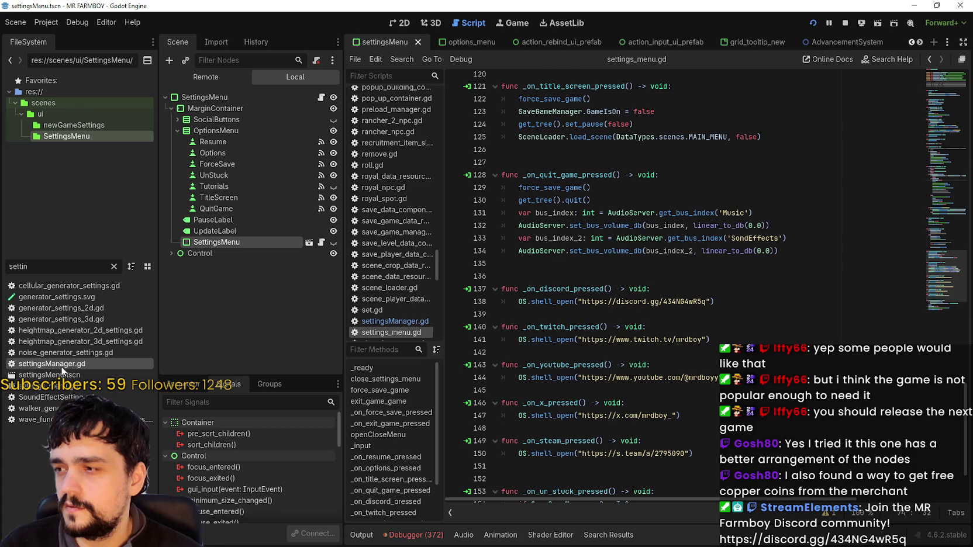
double_click(61, 366)
scroll(713, 209, up, 2)
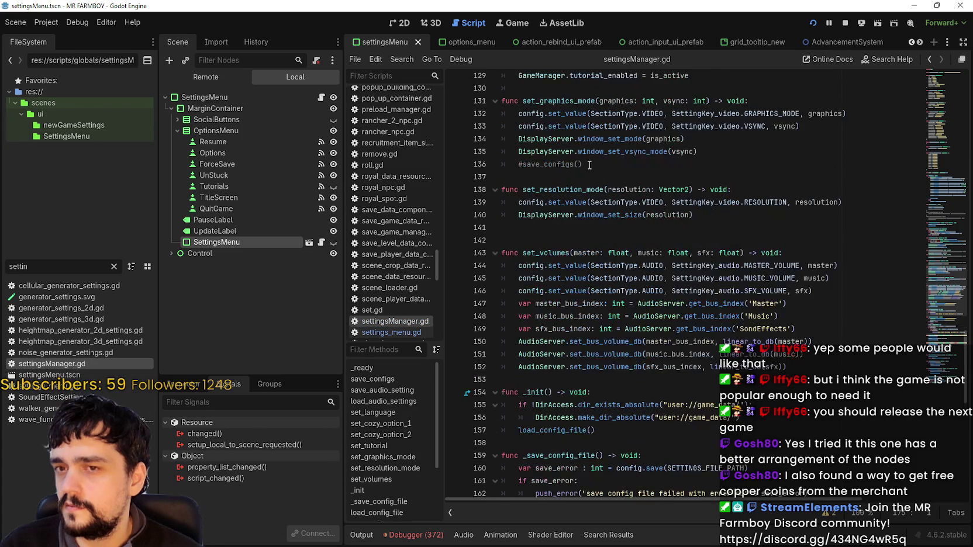
- In options_menu.gd line 123, replace VIDEO with SectionType.GAME and SettingKey_game.TUTORIAL
click(321, 243)
click(615, 170)
scroll(638, 218, up, 2)
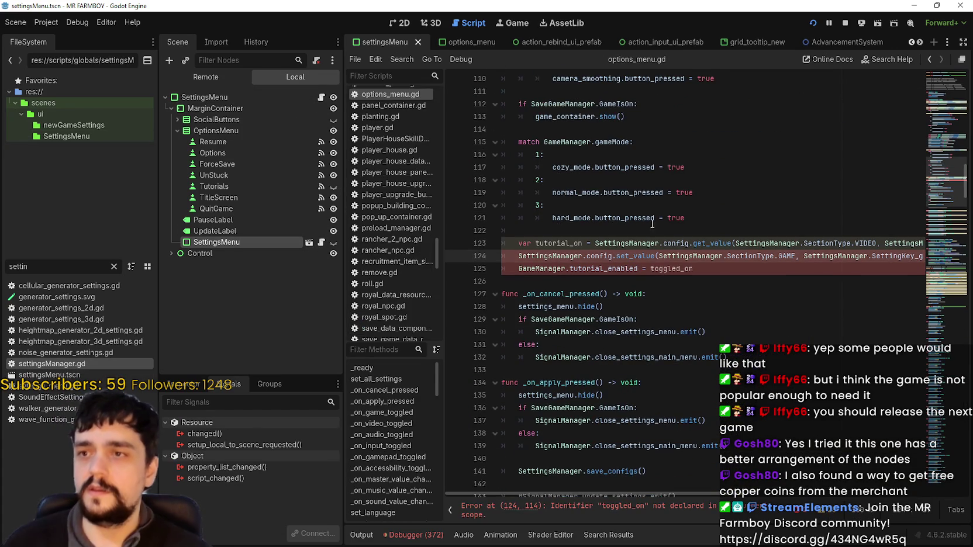
double_click(857, 243)
text(GAME, SettingsManager.GA)
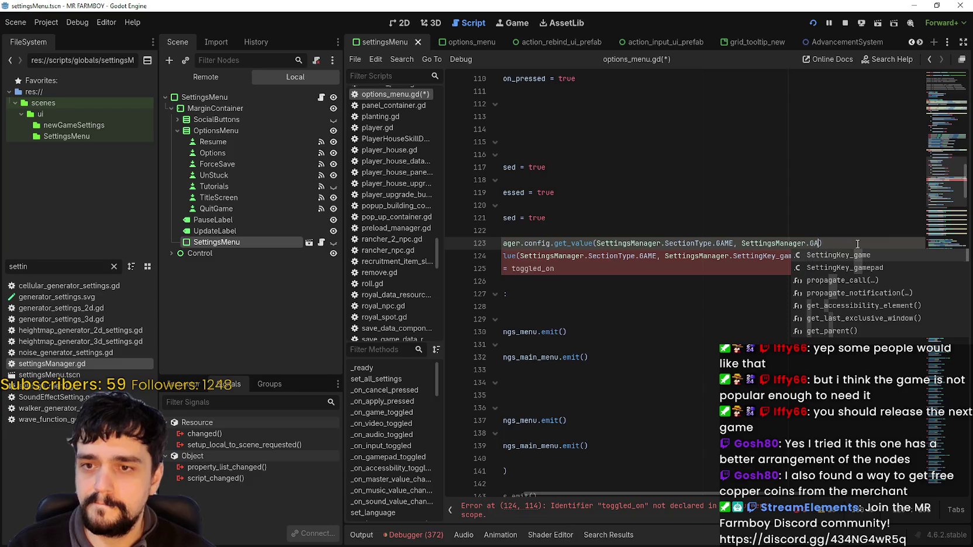
text(me)
key(Return)
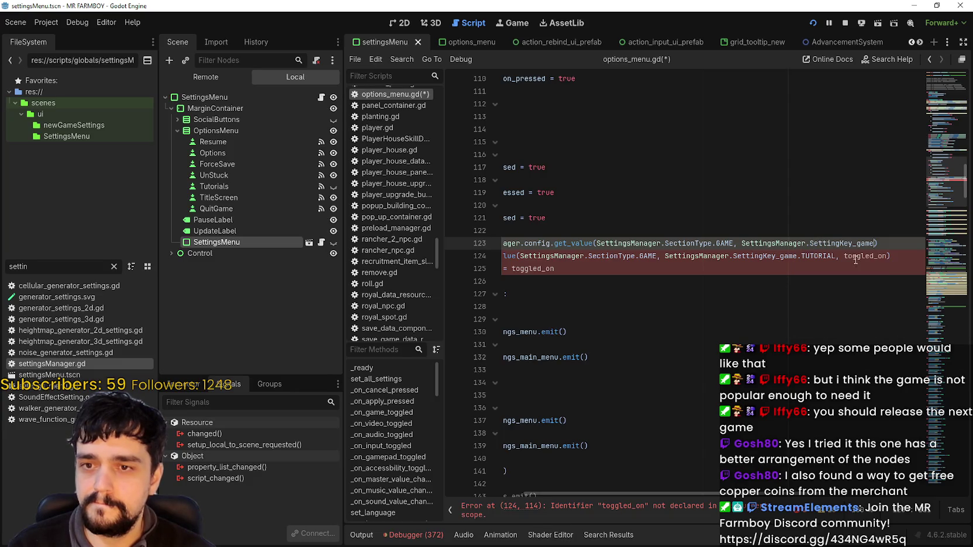
text(.TU)
key(Return)
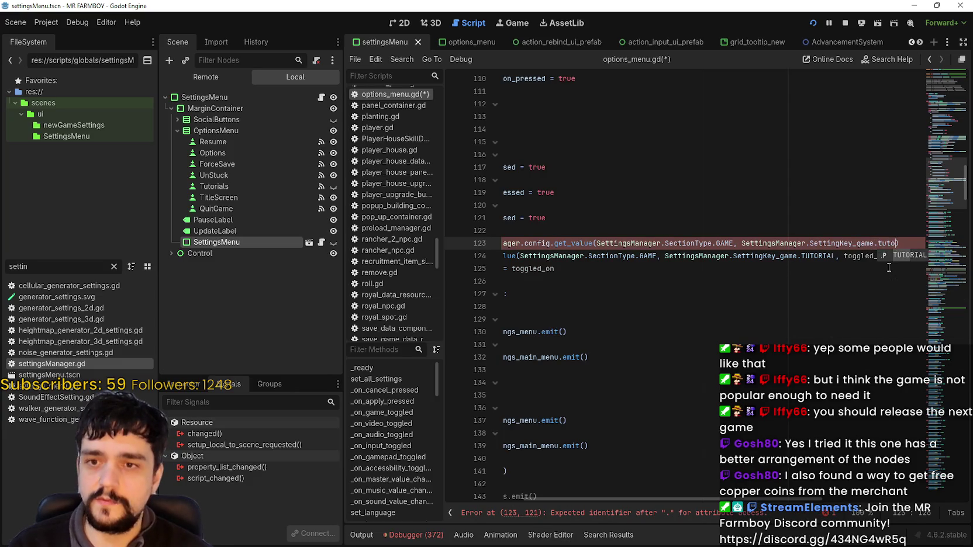
- Review the three tutorial setting lines, then switch to the Steam window
key(Down)
key(Down)
shift+click(451, 246)
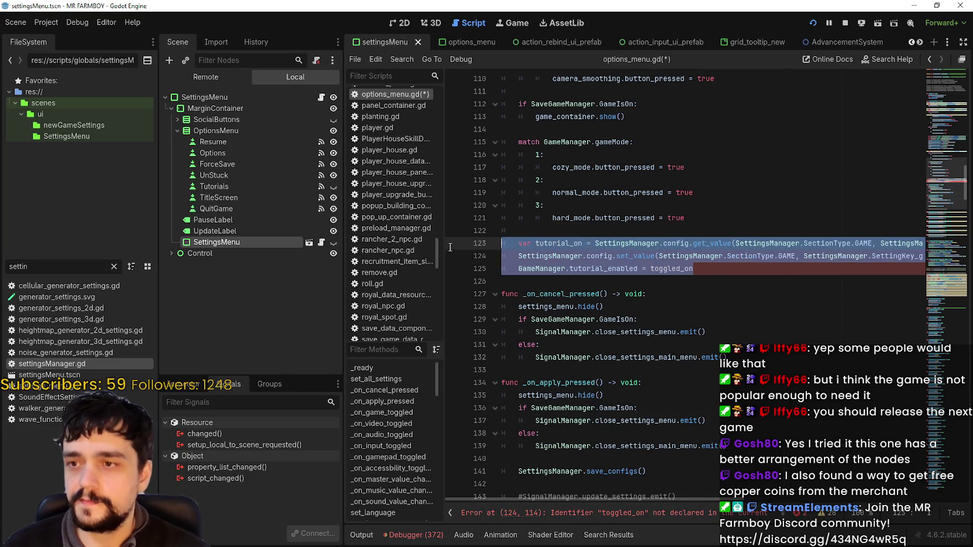
click(657, 275)
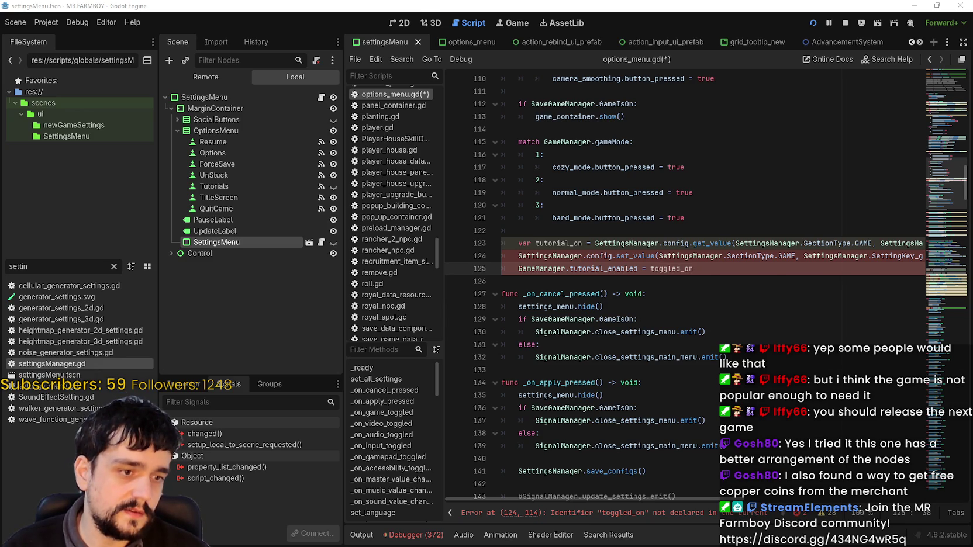
key(alt+Tab)
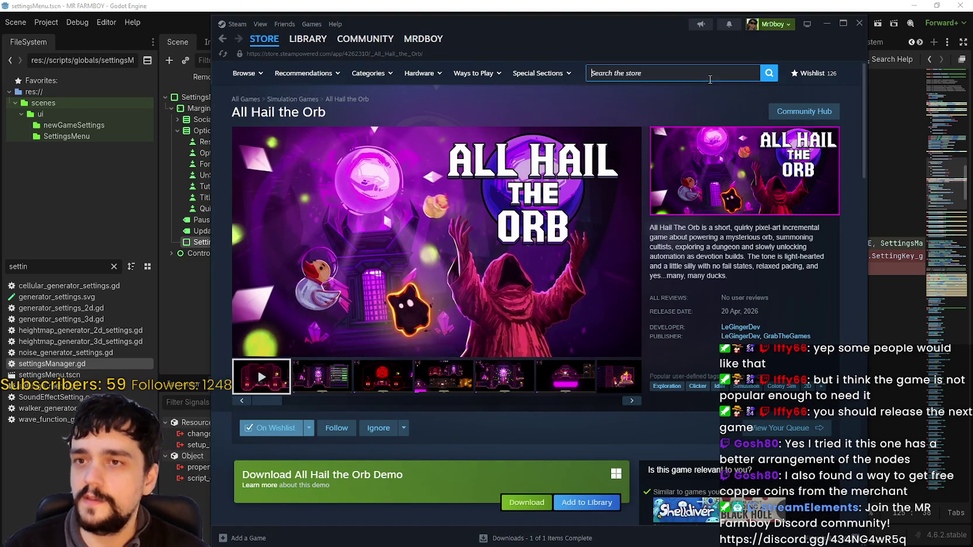
- Search the Steam store for MR FARMBOY and open its Community Hub
click(709, 79)
text(MR FARMBOY)
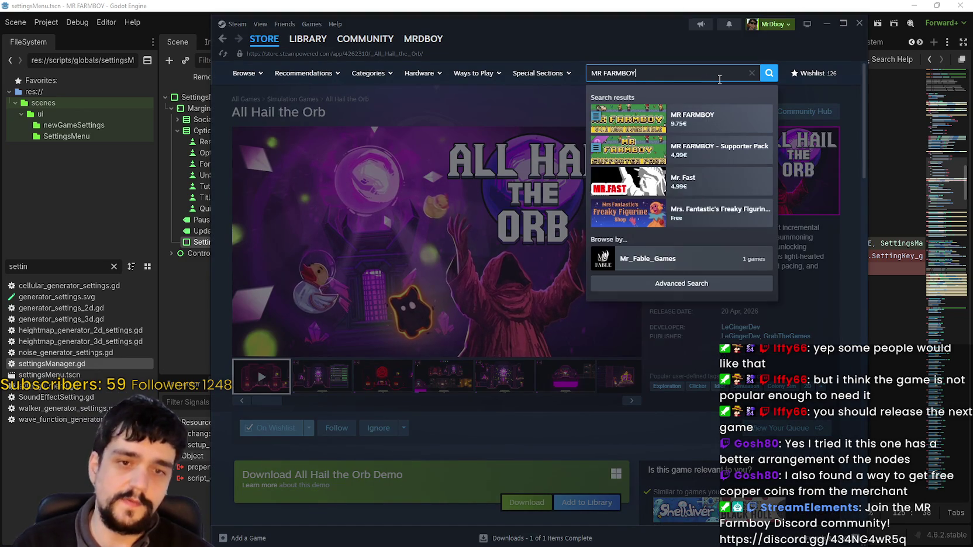
click(694, 124)
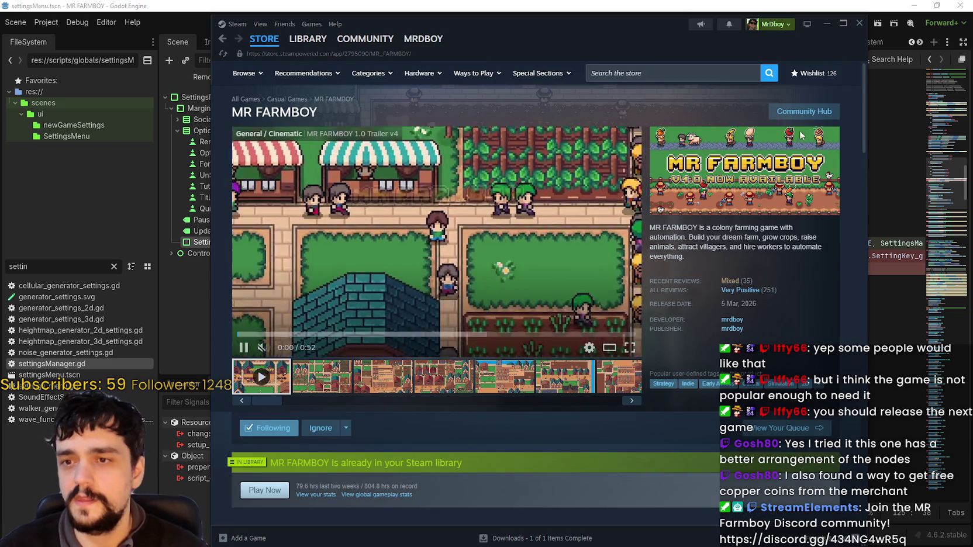
mouse_move(736, 293)
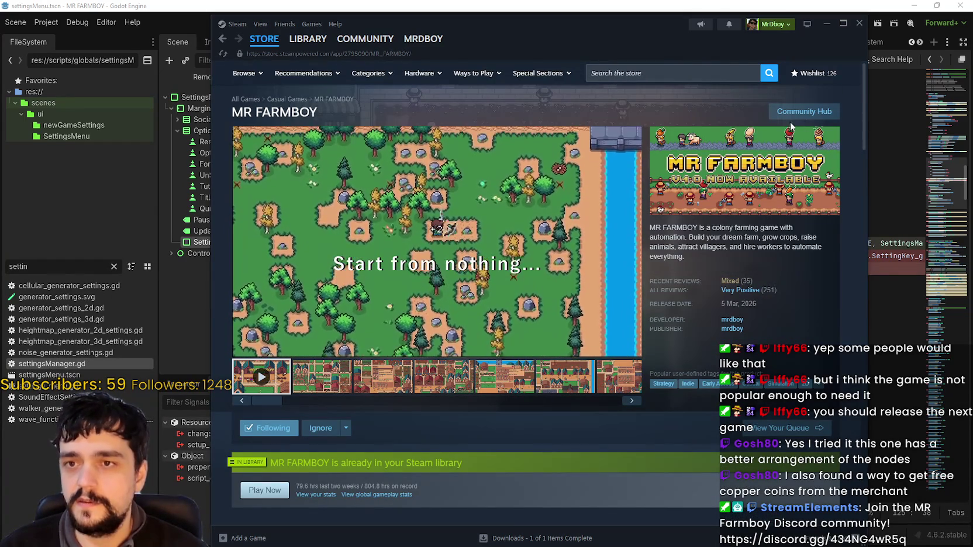
click(795, 111)
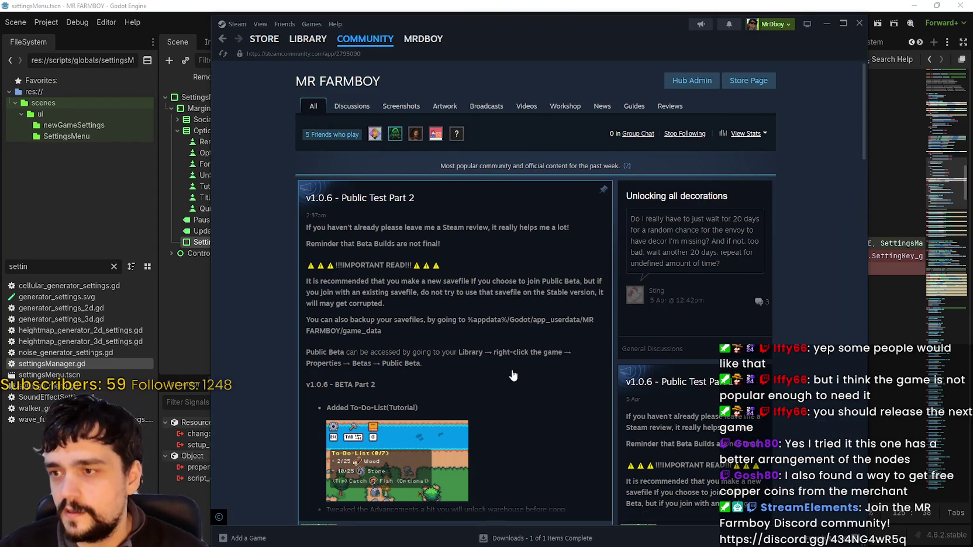
- Open the v1.0.6 Public Test Part 2 announcement and read the keybinds rework notes
click(477, 380)
scroll(535, 316, down, 3)
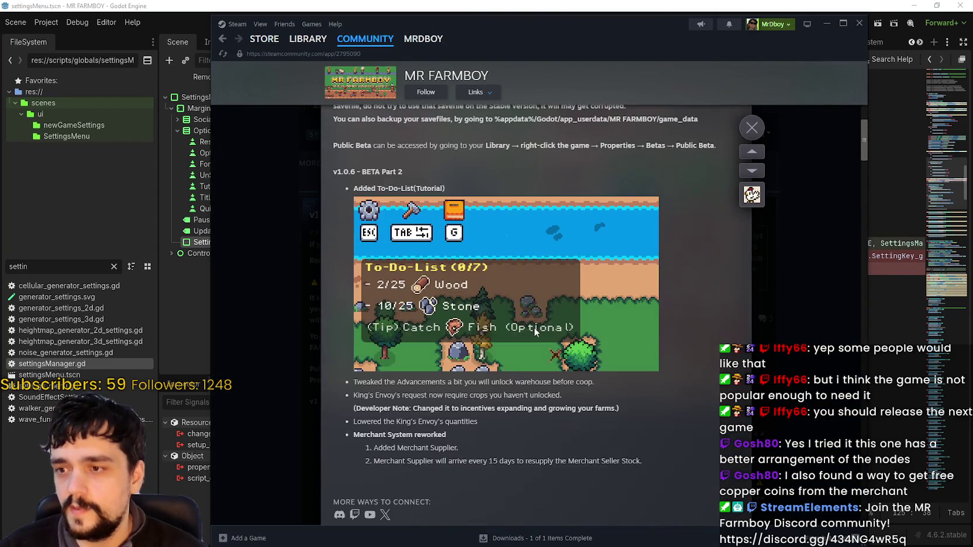
scroll(528, 344, down, 20)
scroll(532, 341, down, 5)
scroll(576, 391, up, 10)
scroll(565, 396, up, 3)
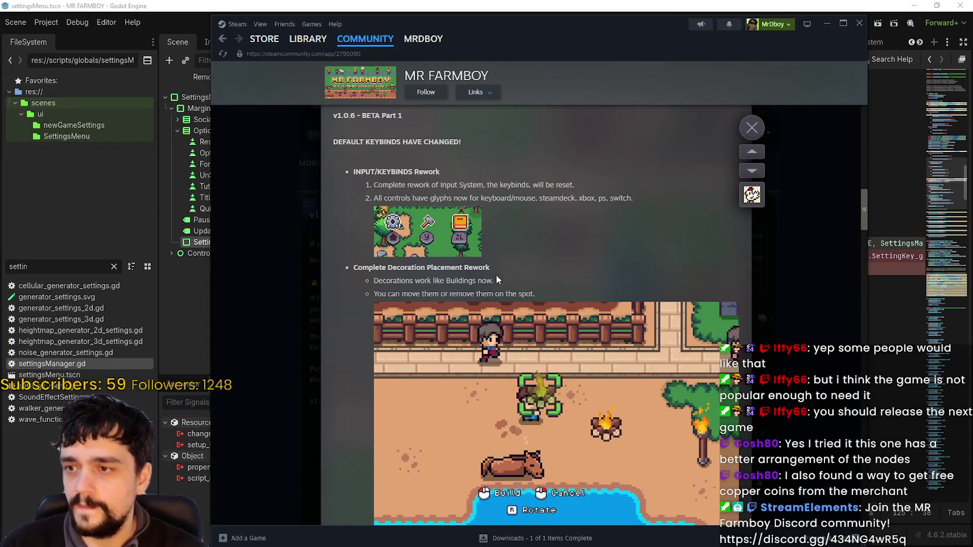
mouse_move(356, 142)
mouse_down()
mouse_move(449, 143)
mouse_move(504, 156)
mouse_move(509, 176)
mouse_move(635, 194)
mouse_up()
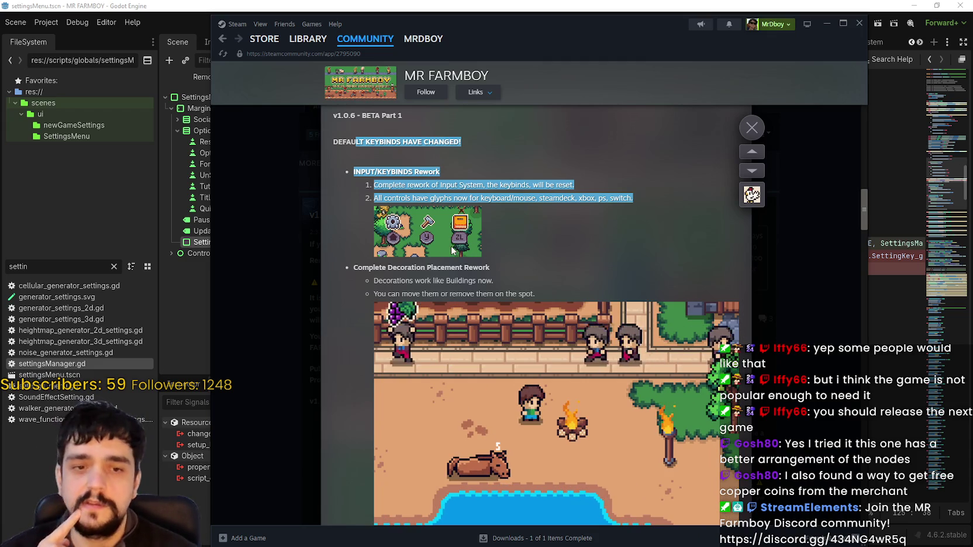
click(403, 270)
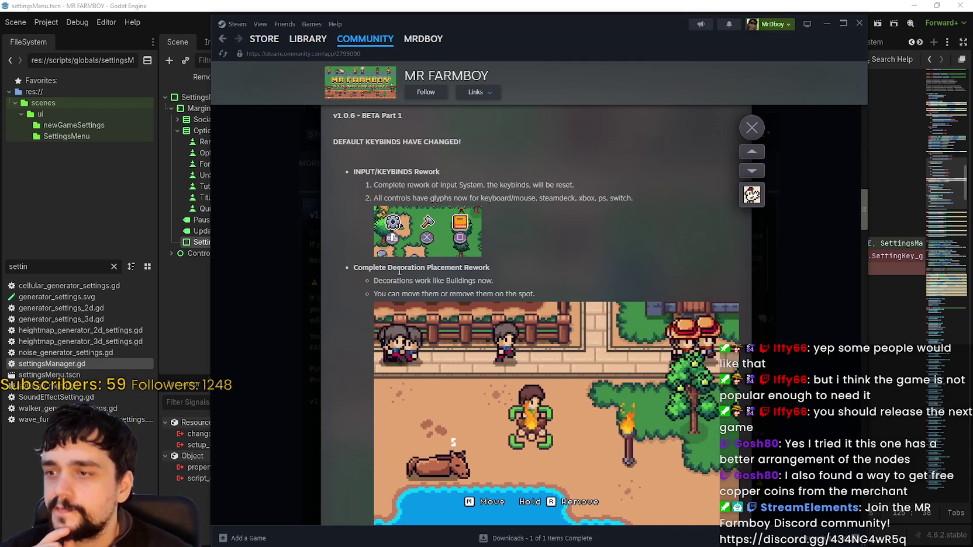
- Scroll further through the patch notes, reading the QoL section
scroll(404, 269, down, 3)
scroll(403, 269, up, 2)
drag(349, 217, 530, 228)
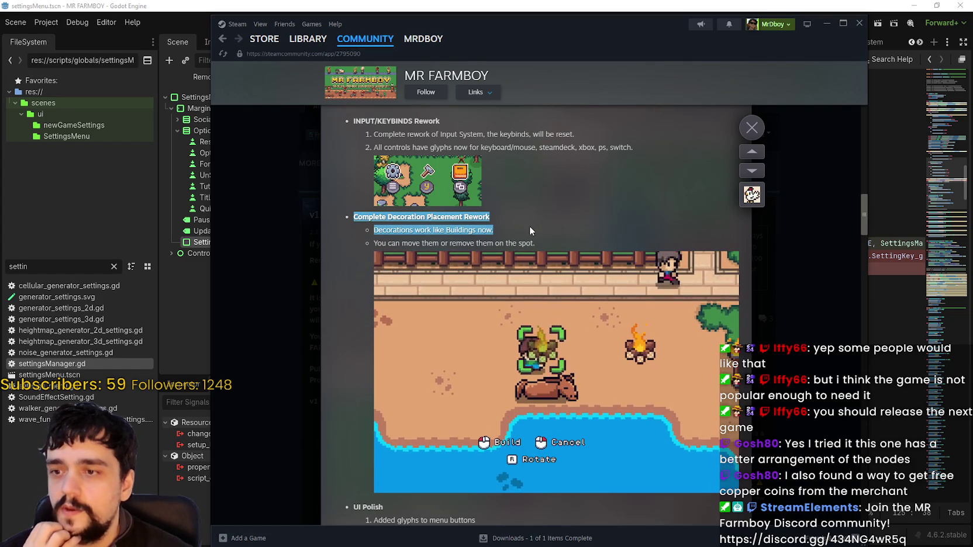
scroll(530, 226, down, 1)
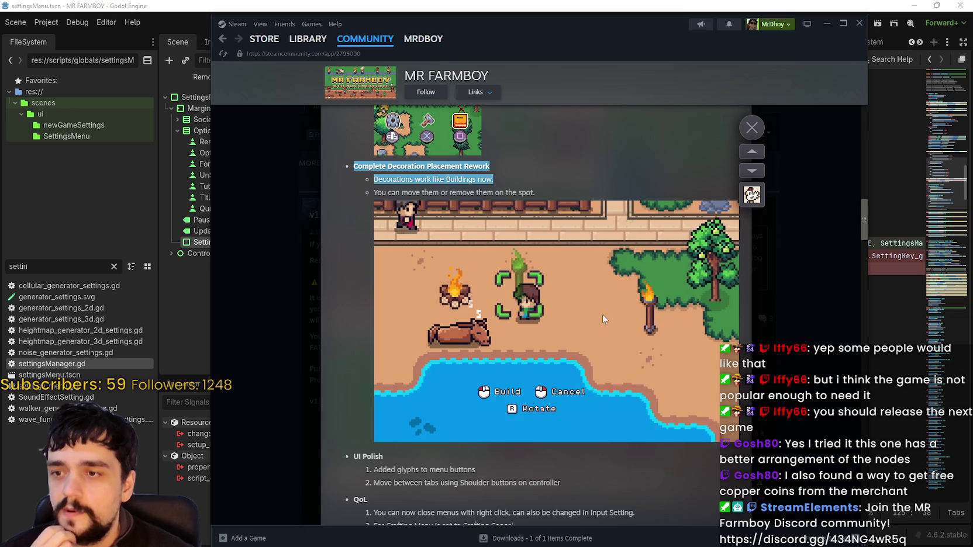
scroll(517, 322, down, 2)
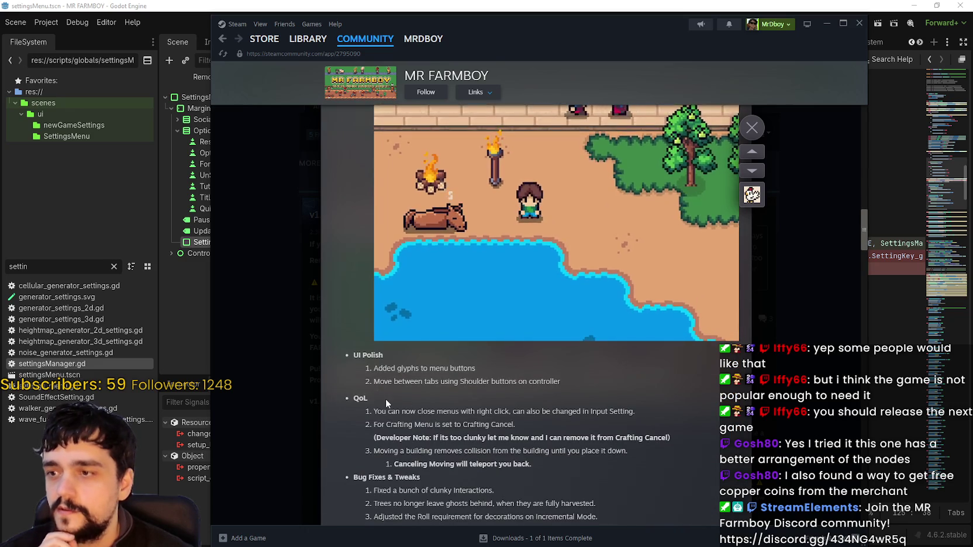
scroll(385, 401, down, 2)
drag(359, 287, 573, 402)
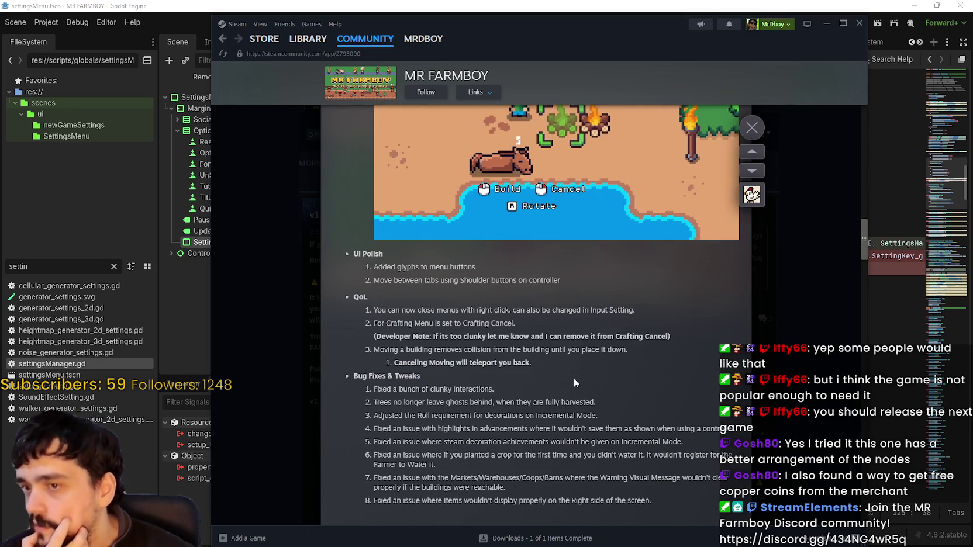
scroll(574, 378, up, 10)
scroll(570, 377, up, 10)
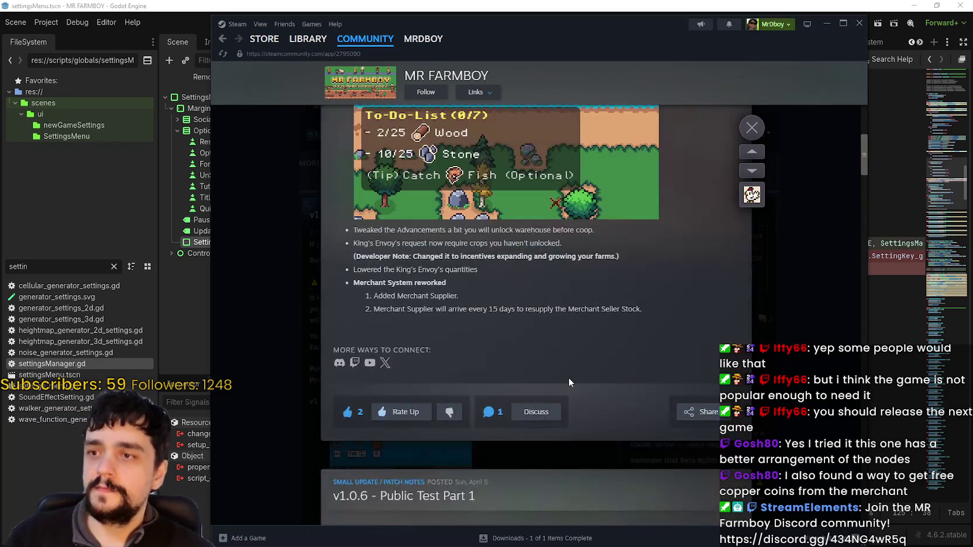
scroll(380, 316, down, 1)
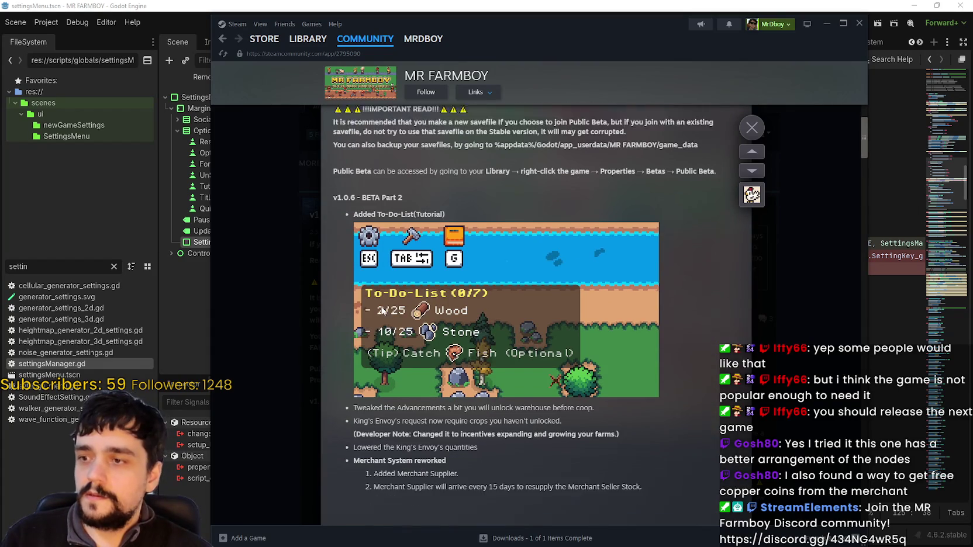
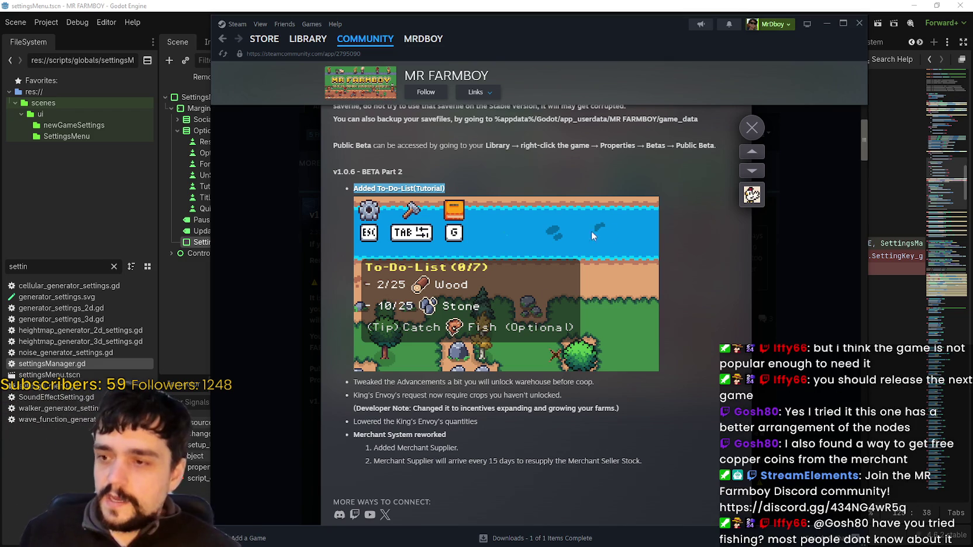
- Read through the King's Envoy and Merchant System rework patch notes in Steam
scroll(544, 342, down, 3)
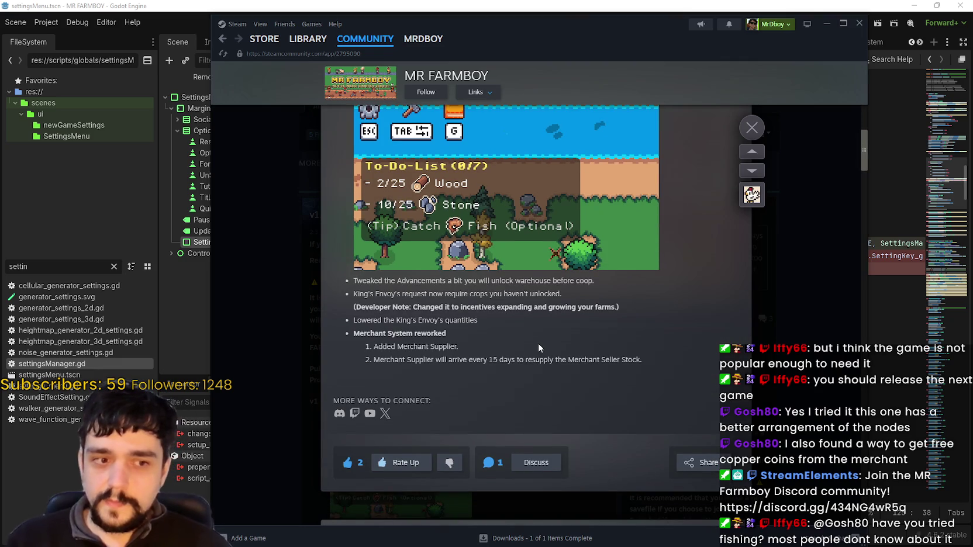
scroll(550, 333, up, 2)
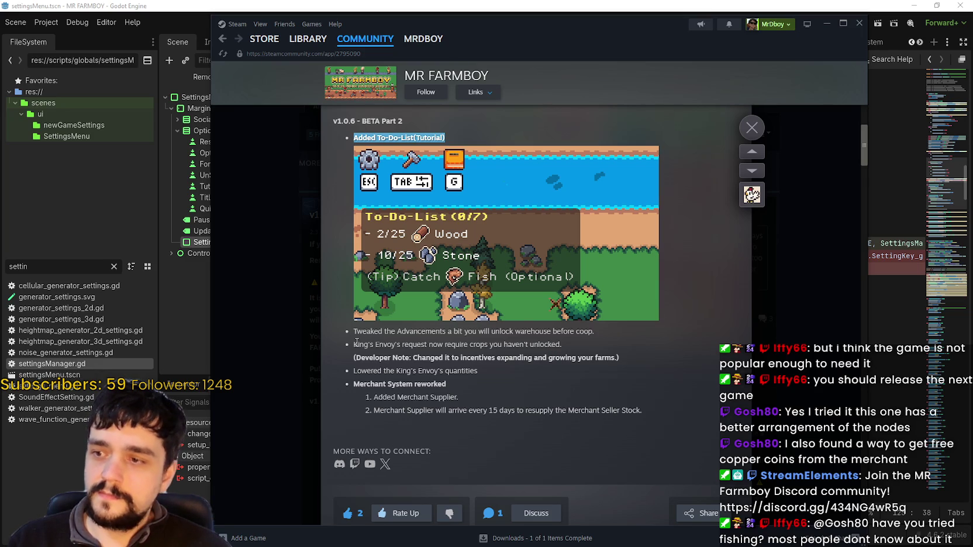
drag(356, 344, 570, 371)
click(632, 409)
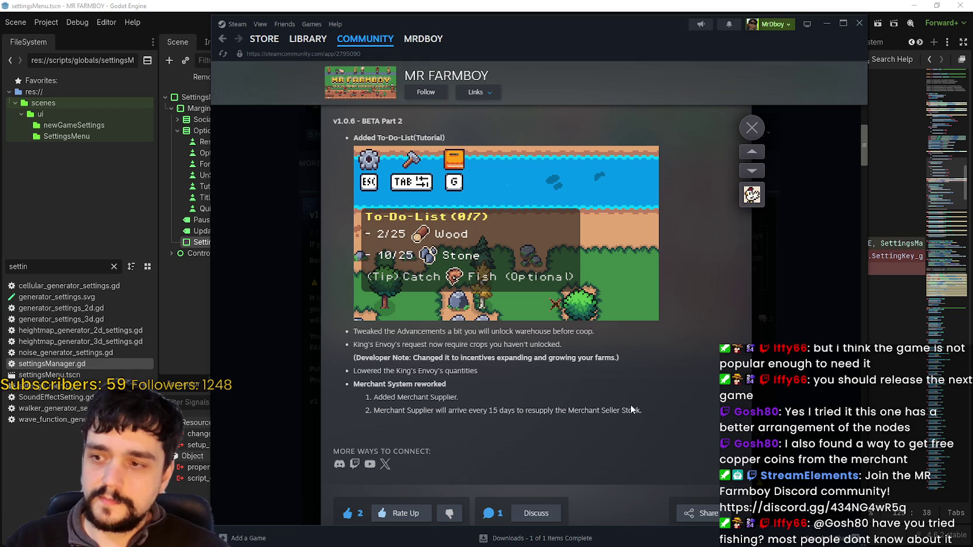
mouse_move(353, 384)
mouse_down()
mouse_move(409, 455)
mouse_move(582, 409)
mouse_move(691, 411)
mouse_up()
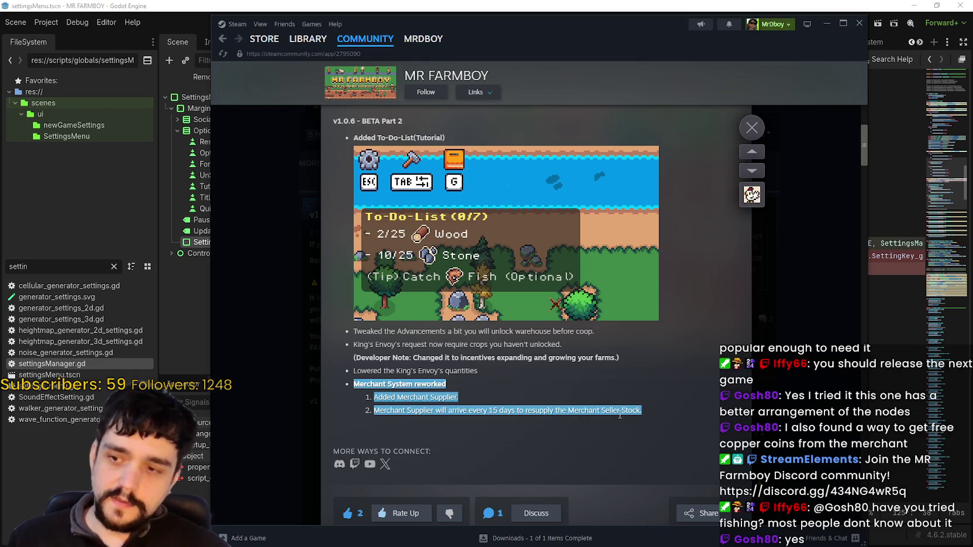
scroll(515, 335, down, 2)
click(514, 332)
scroll(507, 317, up, 1)
drag(483, 336, 473, 345)
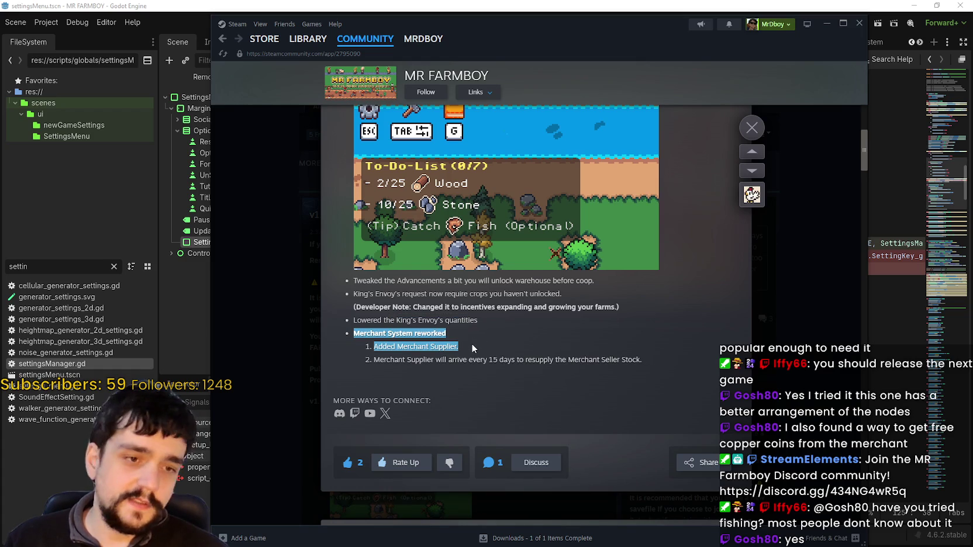
click(472, 343)
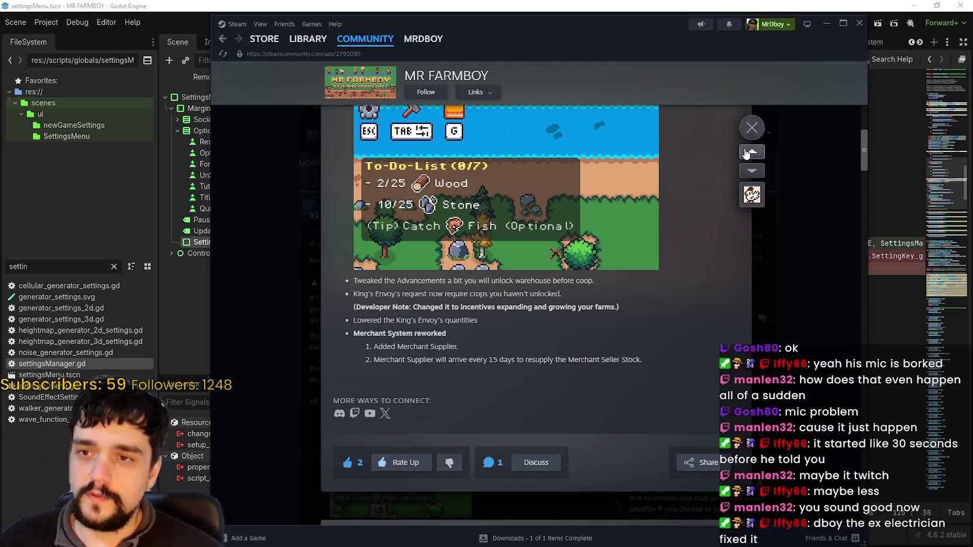
- Close the announcement, view the MR FARMBOY store page, then minimise Steam to return to options_menu.gd
click(752, 127)
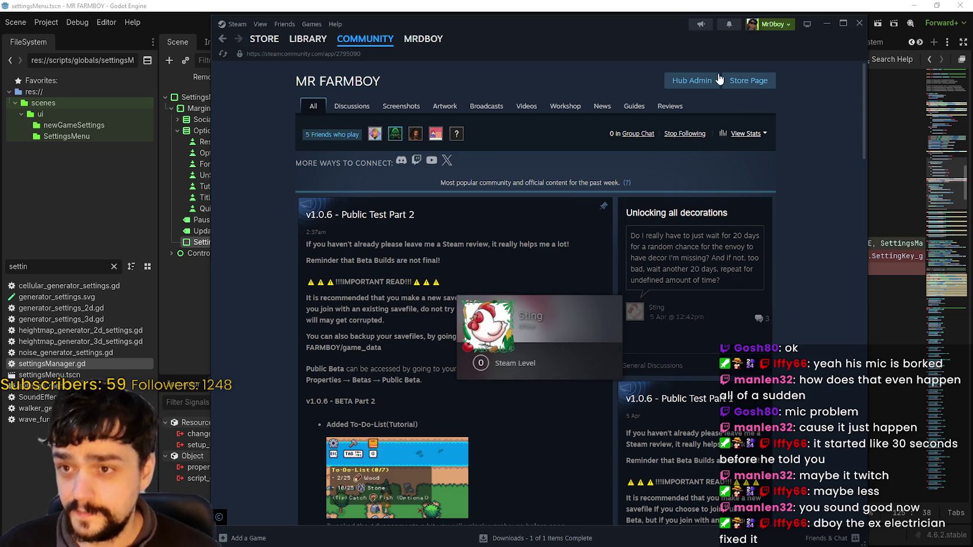
click(745, 80)
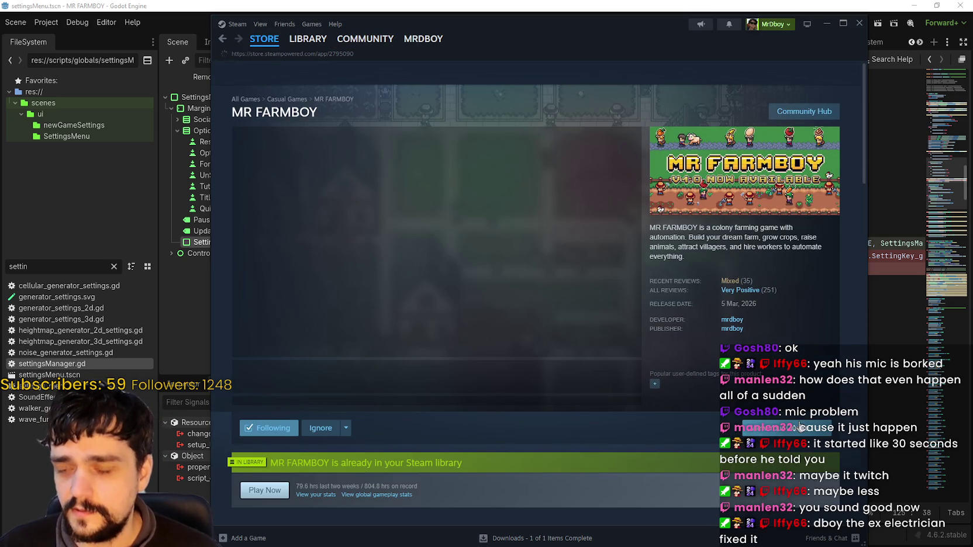
mouse_move(721, 291)
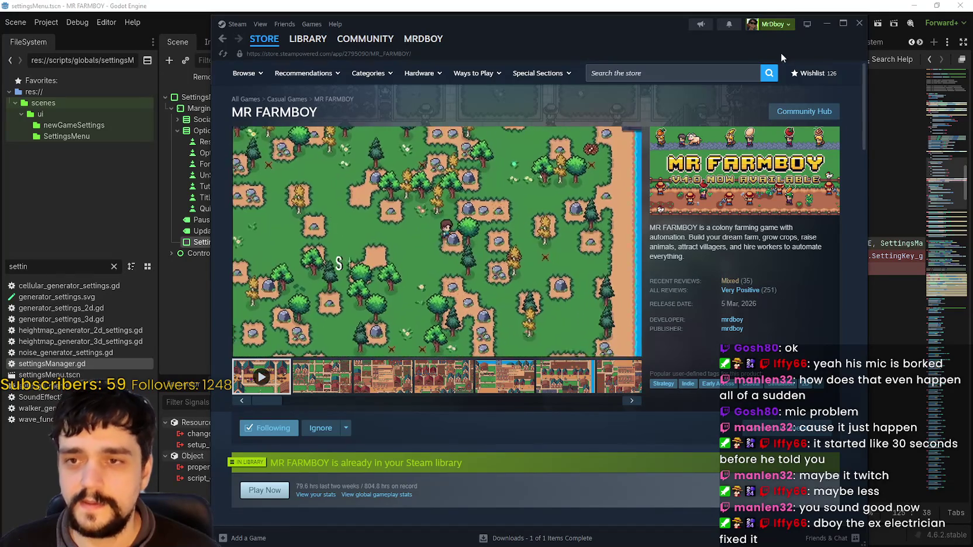
click(826, 23)
key(Down)
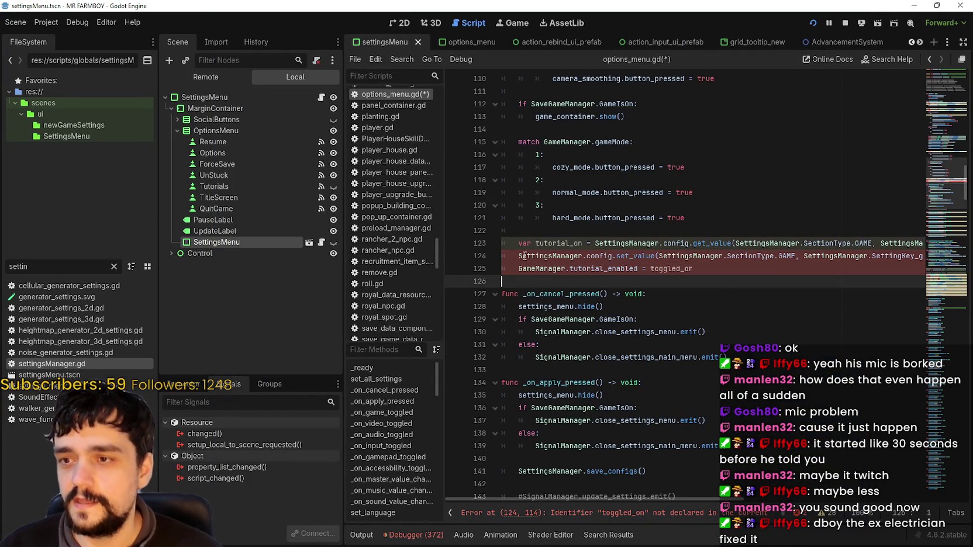
- Add a ': bool' type annotation to the tutorial_on declaration on line 123
mouse_move(804, 255)
mouse_down()
mouse_move(806, 243)
mouse_move(921, 257)
mouse_move(454, 256)
mouse_up()
click(657, 256)
drag(778, 256, 925, 257)
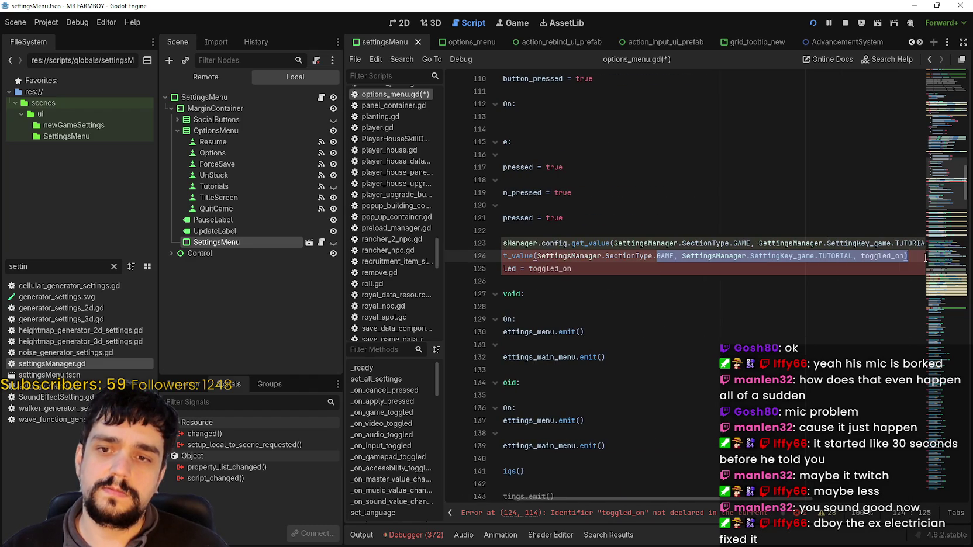
double_click(882, 256)
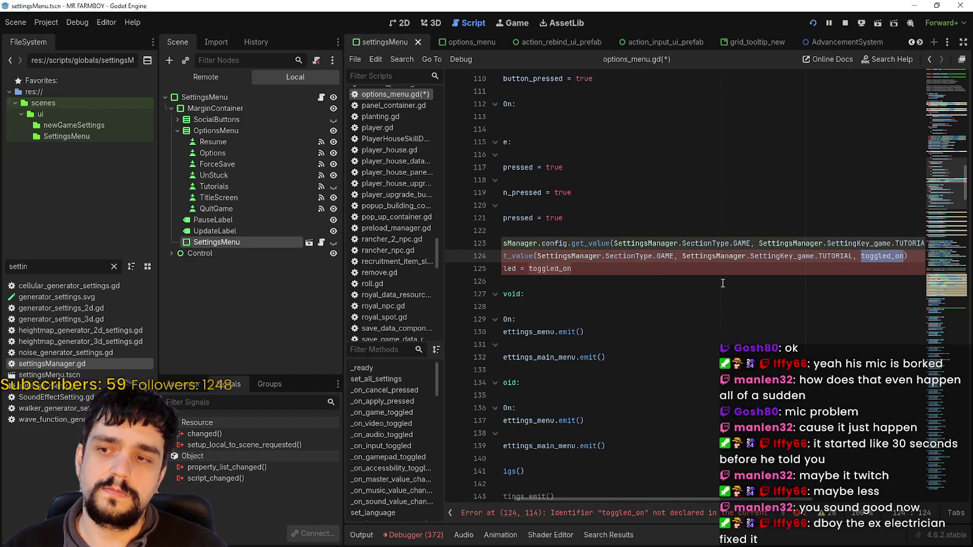
drag(863, 242, 486, 241)
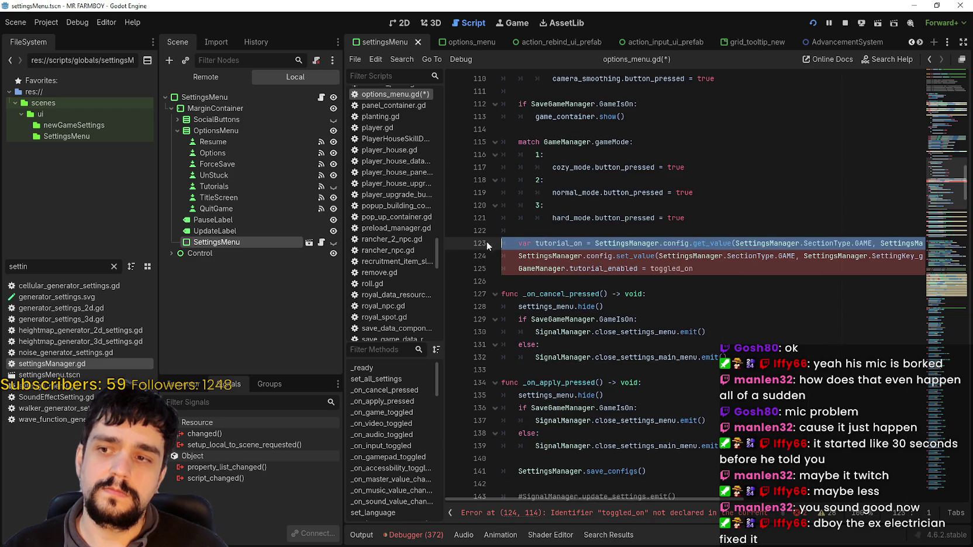
click(583, 243)
text(: bool)
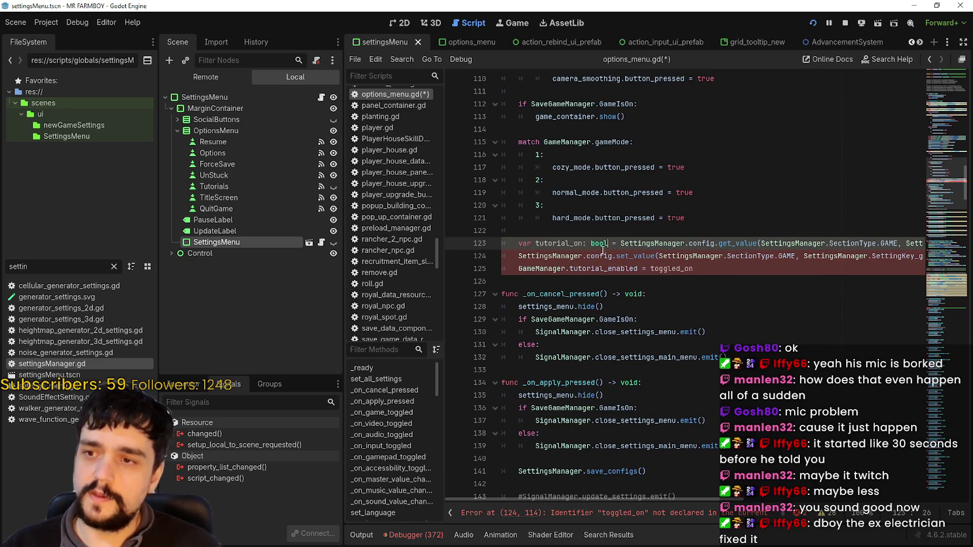
double_click(569, 242)
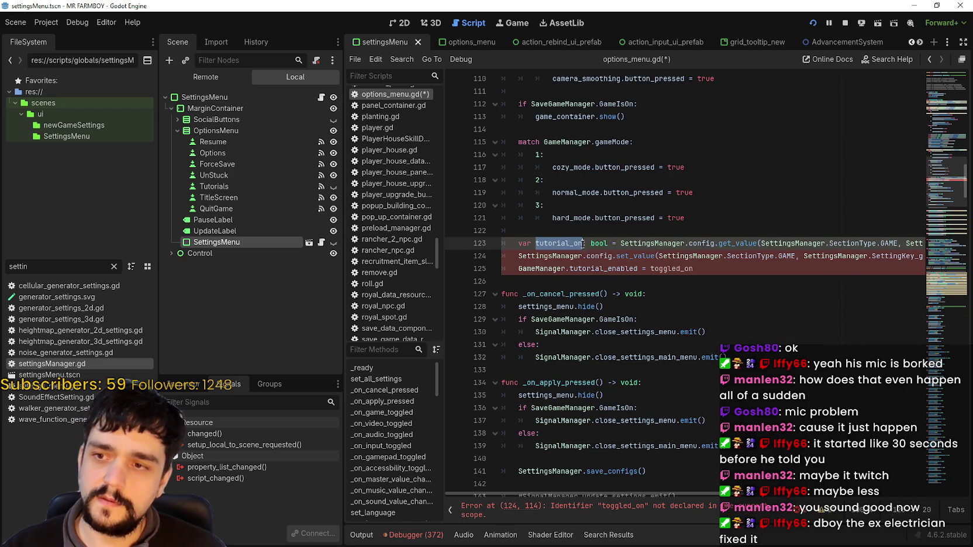
click(706, 256)
mouse_move(733, 242)
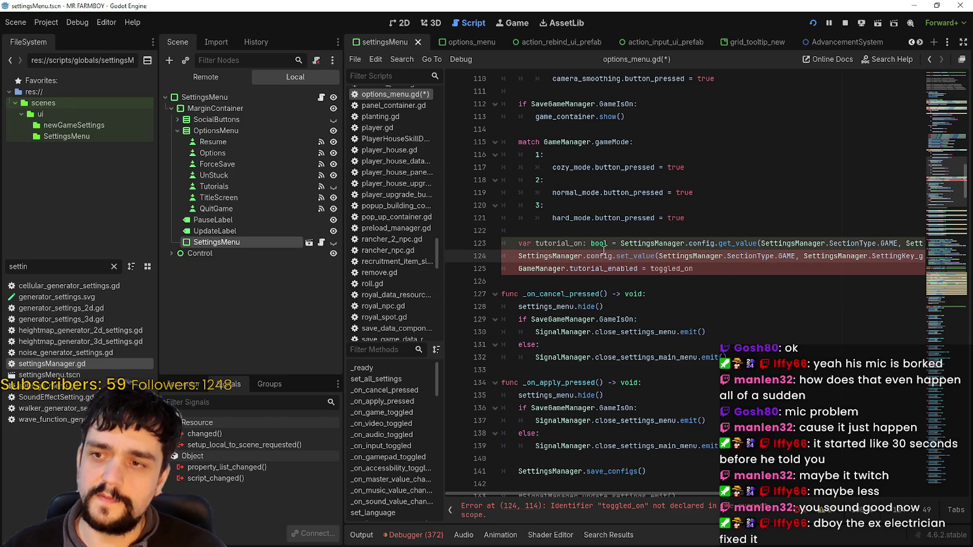
scroll(655, 453, right, 5)
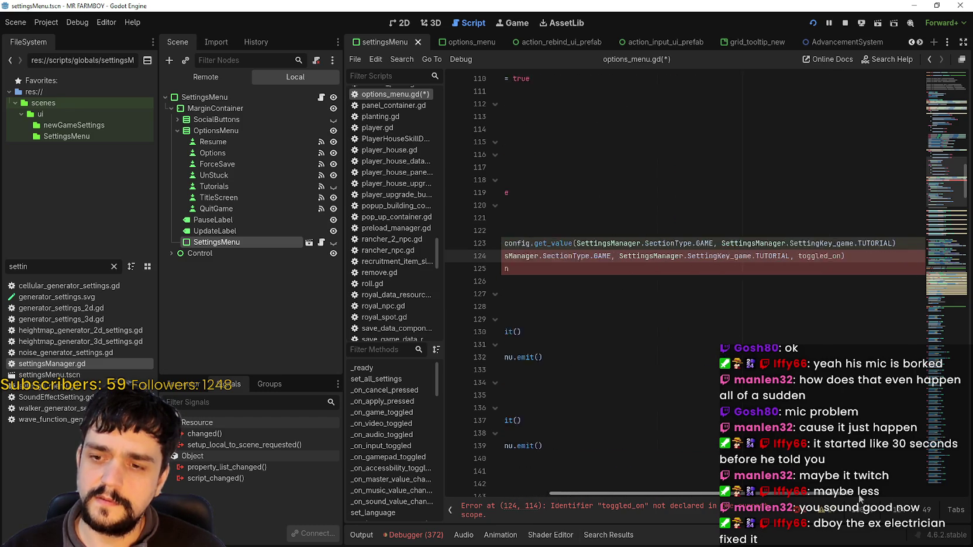
scroll(643, 445, left, 5)
scroll(643, 442, up, 5)
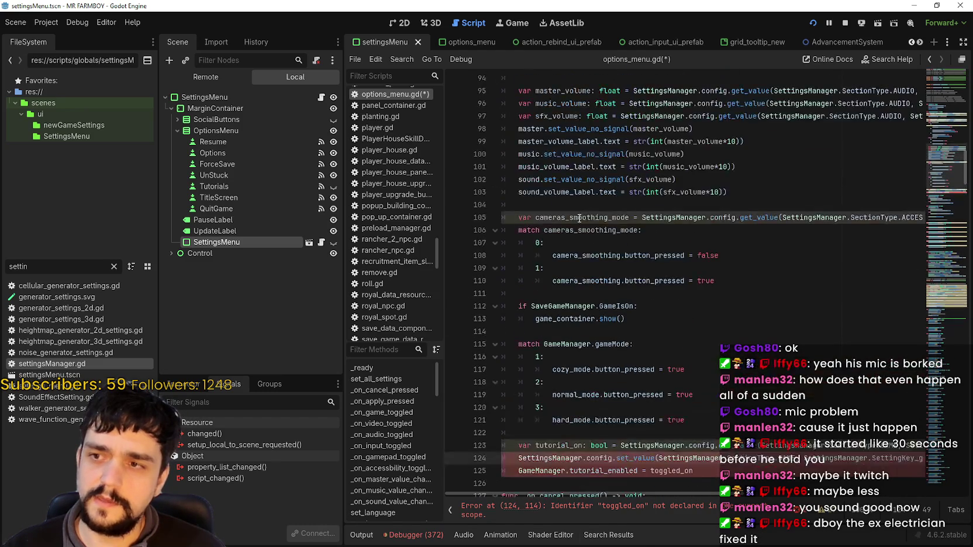
- Change tutorial_on's type on line 123 from bool to Variant
double_click(566, 218)
drag(523, 218, 520, 218)
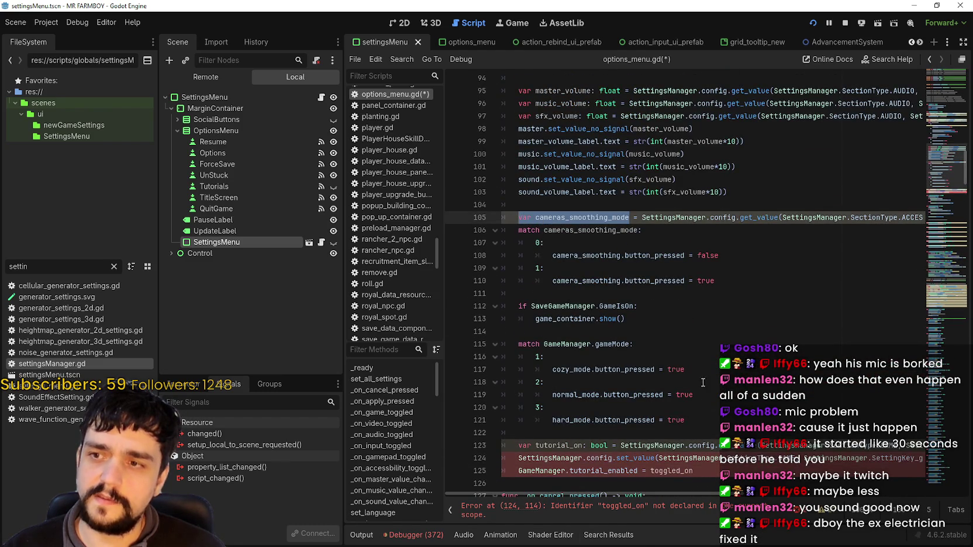
scroll(684, 353, down, 3)
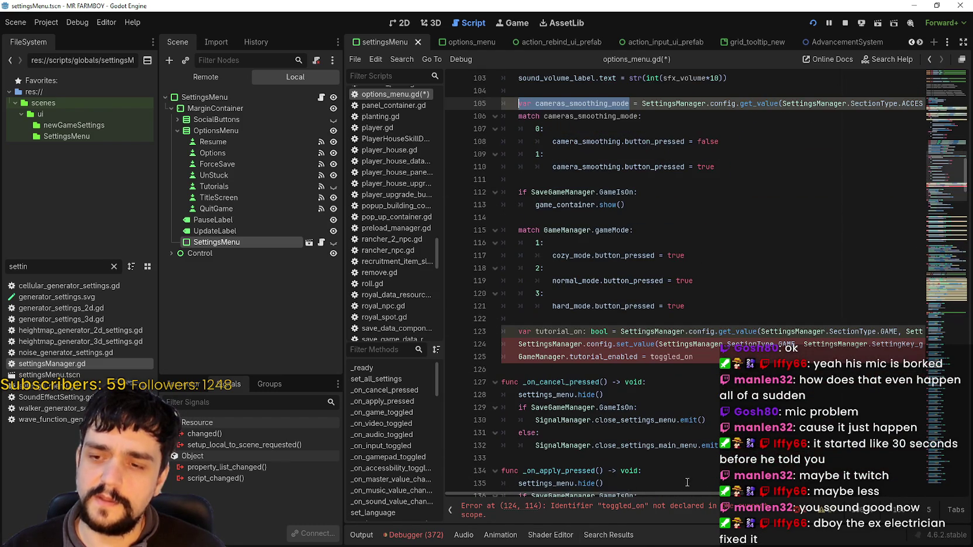
double_click(597, 332)
text(Vari)
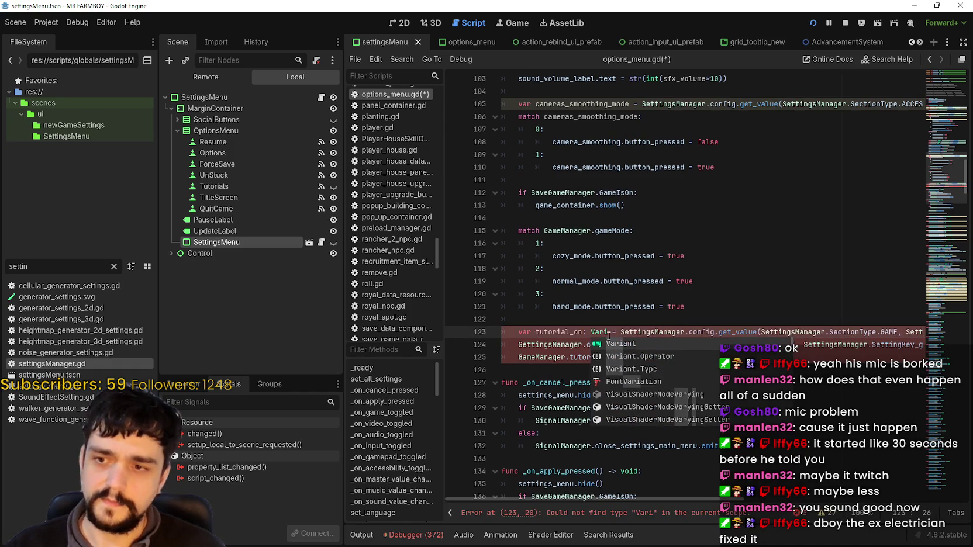
key(Return)
- Replace toggled_on with tutorial_on in line 124's set_value call
double_click(583, 333)
key(ctrl+c)
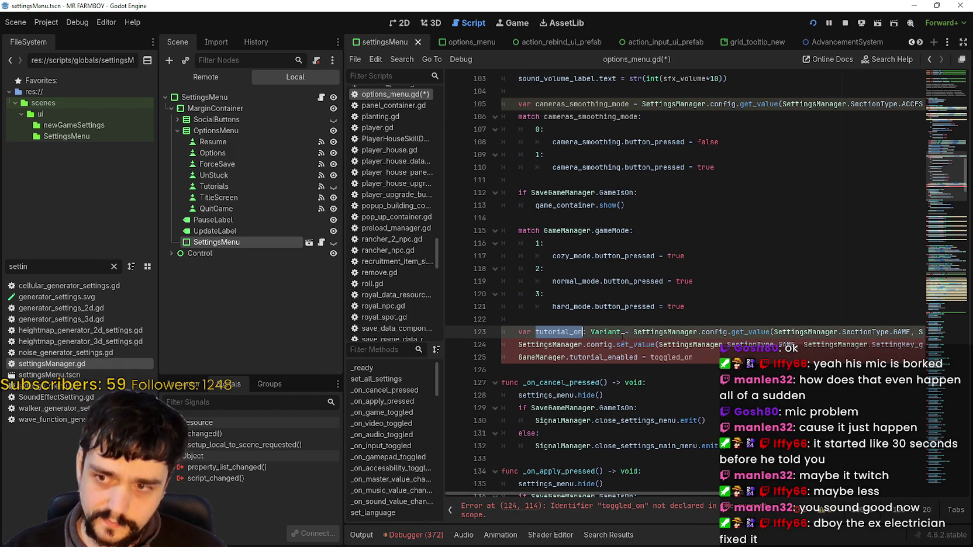
drag(865, 340, 928, 339)
click(883, 345)
double_click(882, 344)
key(ctrl+v)
scroll(771, 494, left, 5)
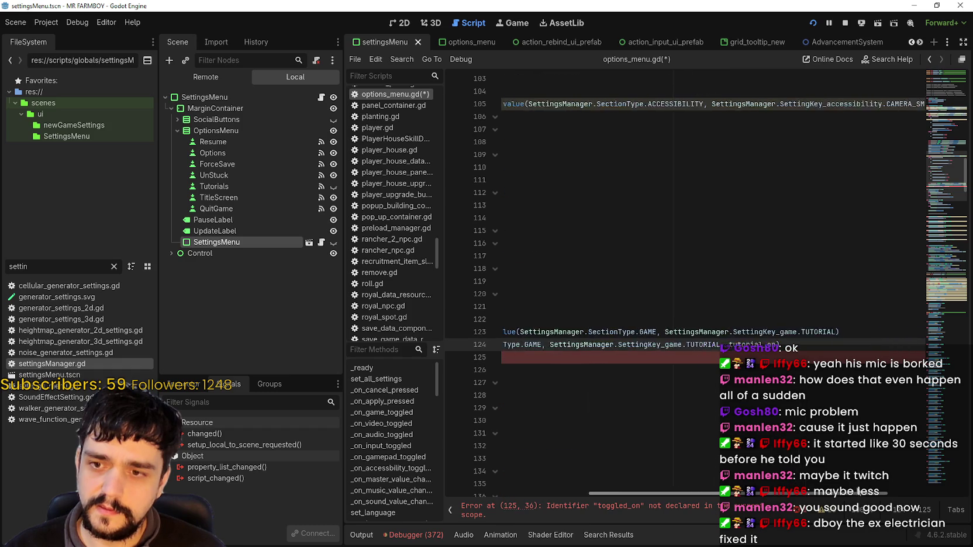
- Make line 125 assign tutorial_on instead of toggled_on to GameManager.tutorial_enabled
drag(694, 357, 468, 361)
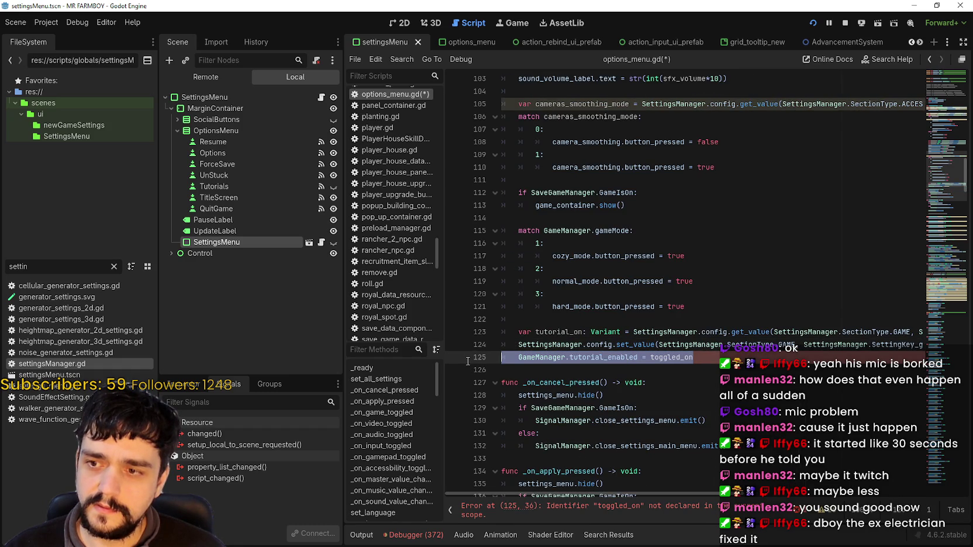
double_click(611, 357)
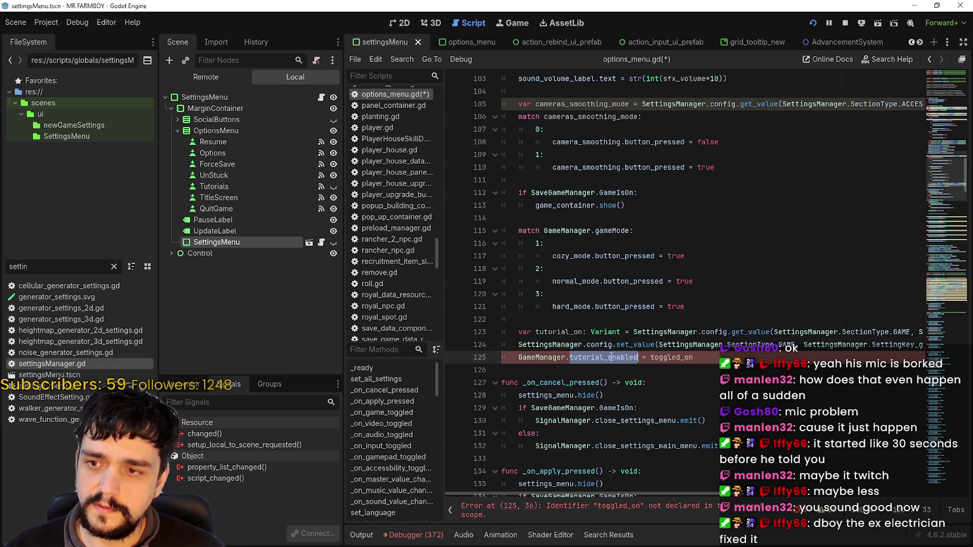
double_click(561, 333)
key(ctrl+c)
double_click(668, 357)
key(ctrl+v)
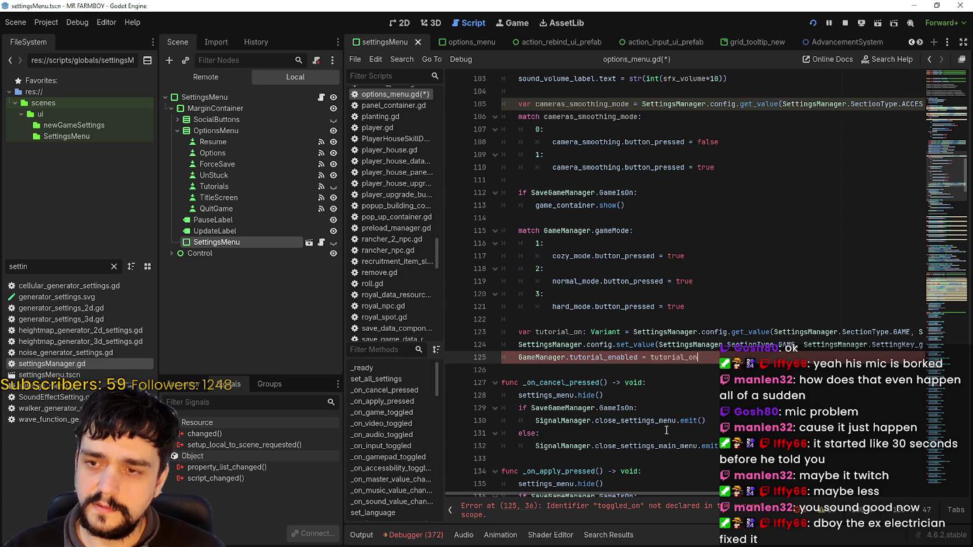
- Add ', true' as the default after TUTORIAL in line 123's get_value call
mouse_move(829, 348)
mouse_down()
mouse_move(950, 345)
mouse_move(938, 340)
mouse_up()
double_click(874, 339)
drag(873, 339, 813, 335)
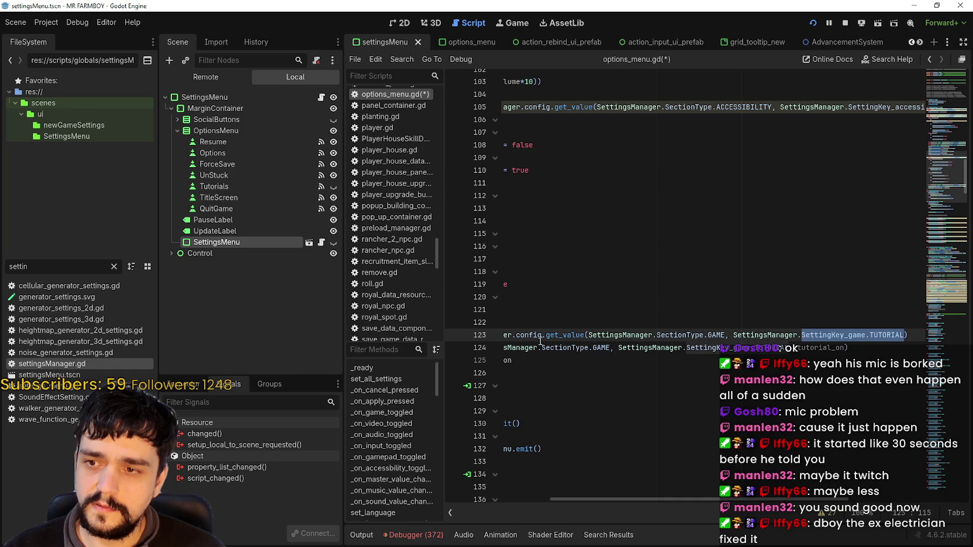
mouse_move(555, 337)
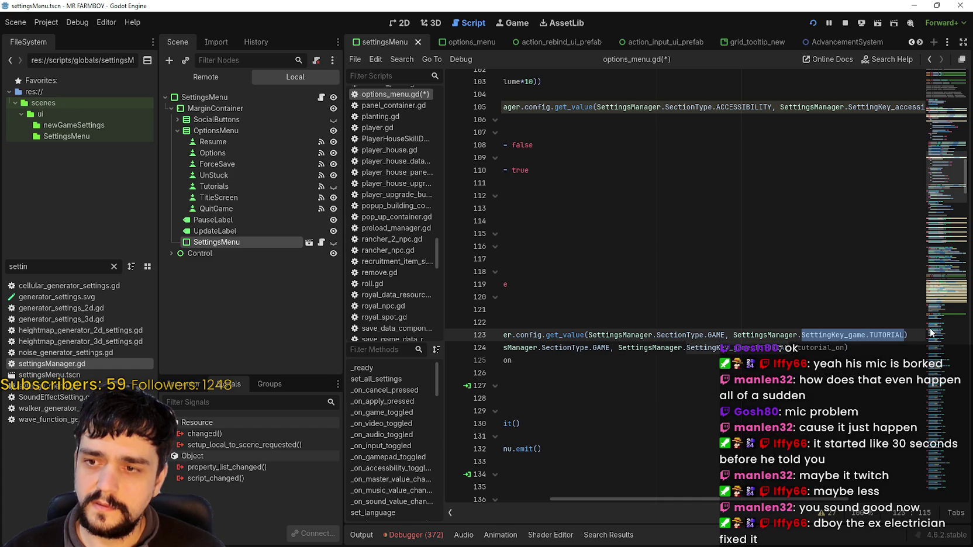
key(Right)
text(,)
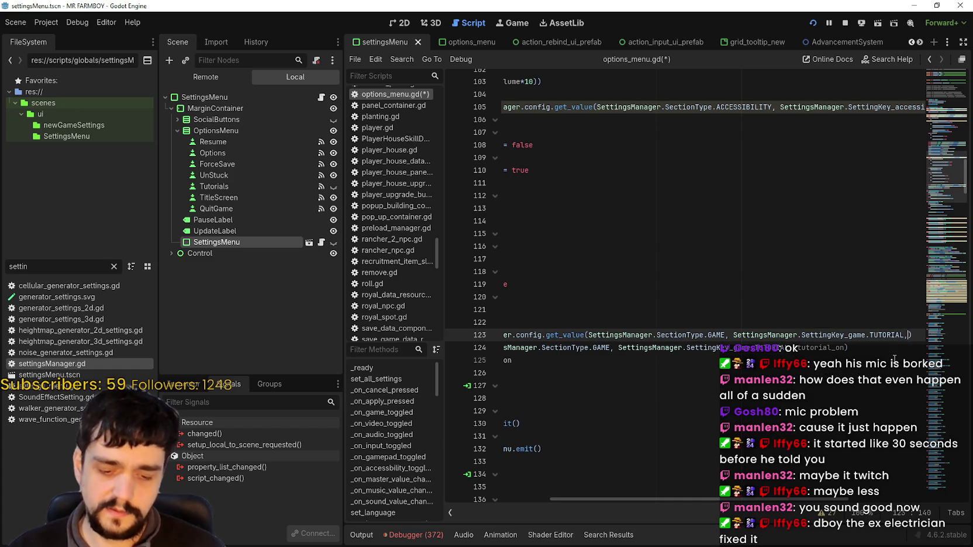
text( true)
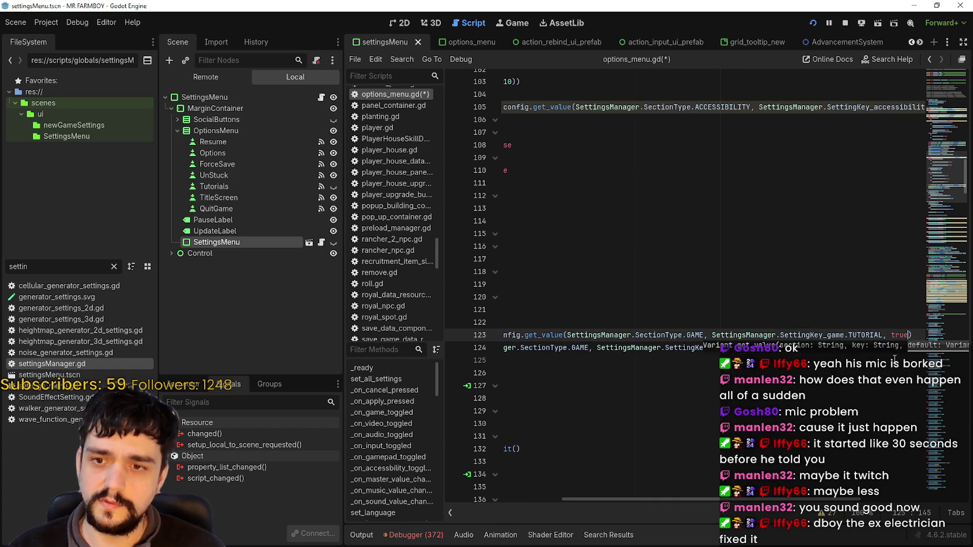
click(661, 347)
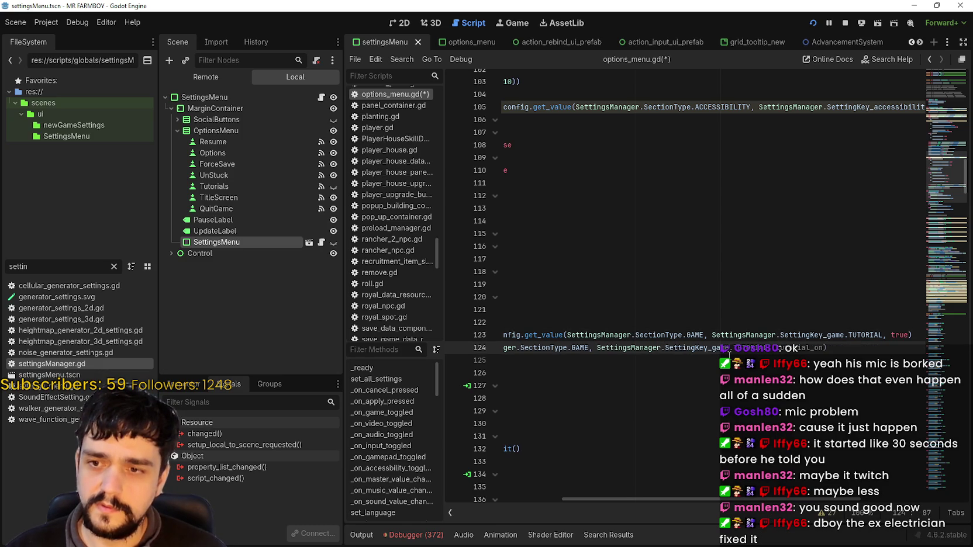
drag(852, 347, 480, 347)
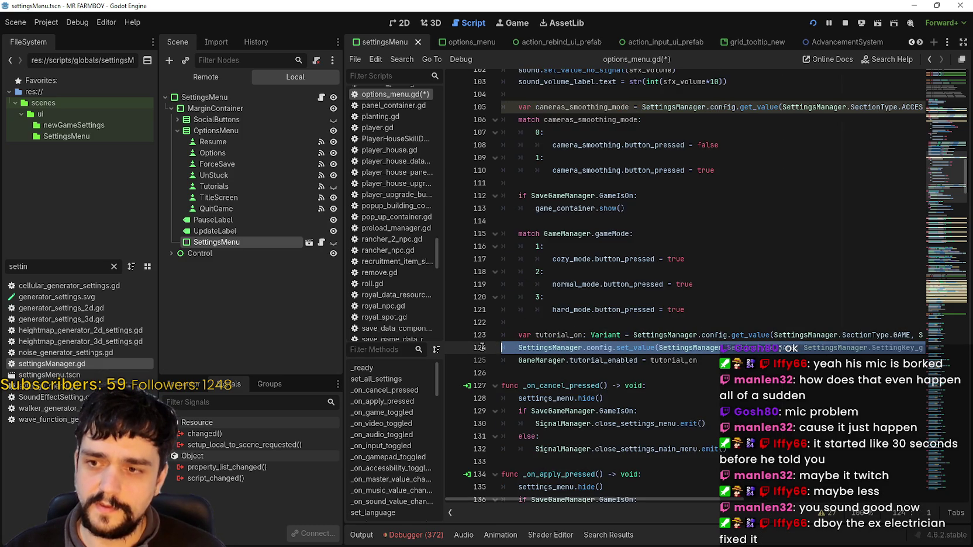
- Save options_menu.gd and check where tutorial_on is used in the tutorial code
click(644, 374)
key(ctrl+s)
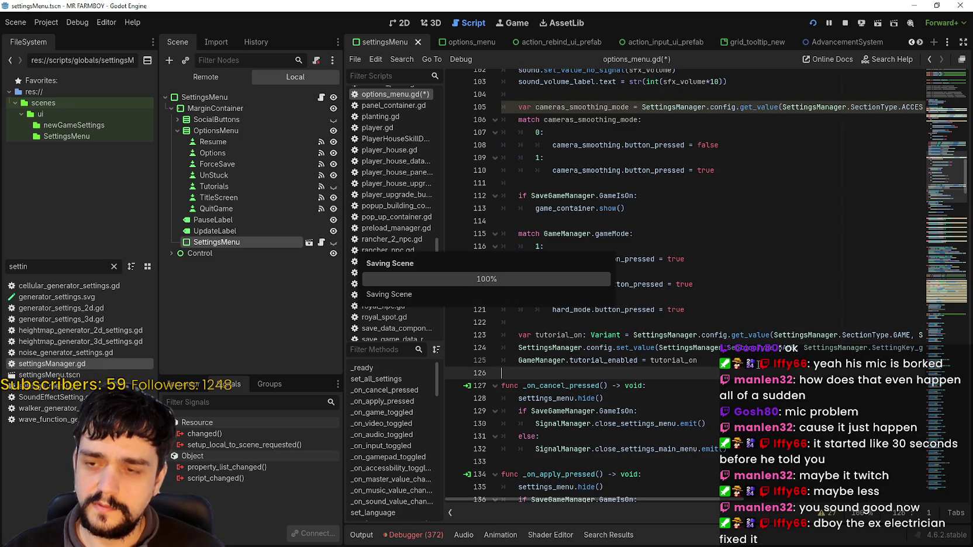
click(741, 349)
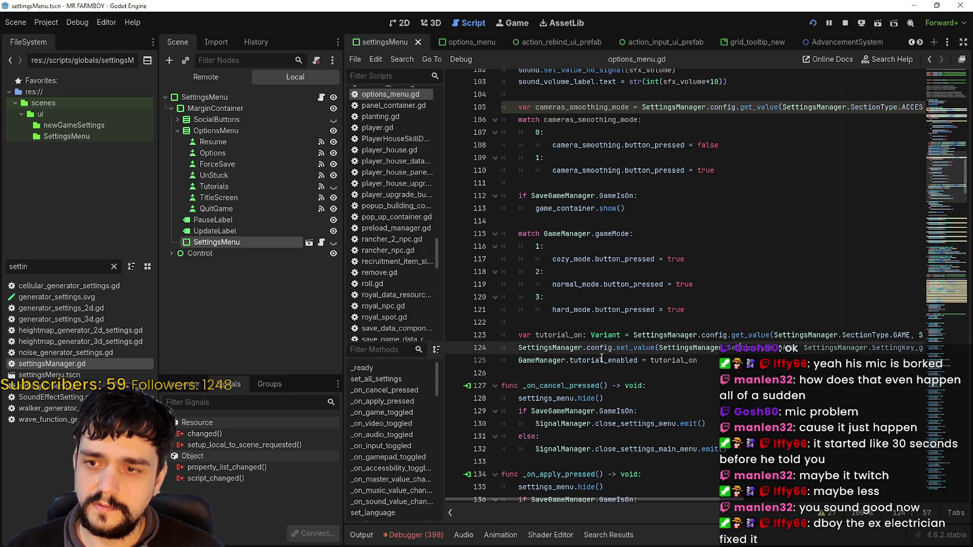
click(647, 361)
double_click(679, 359)
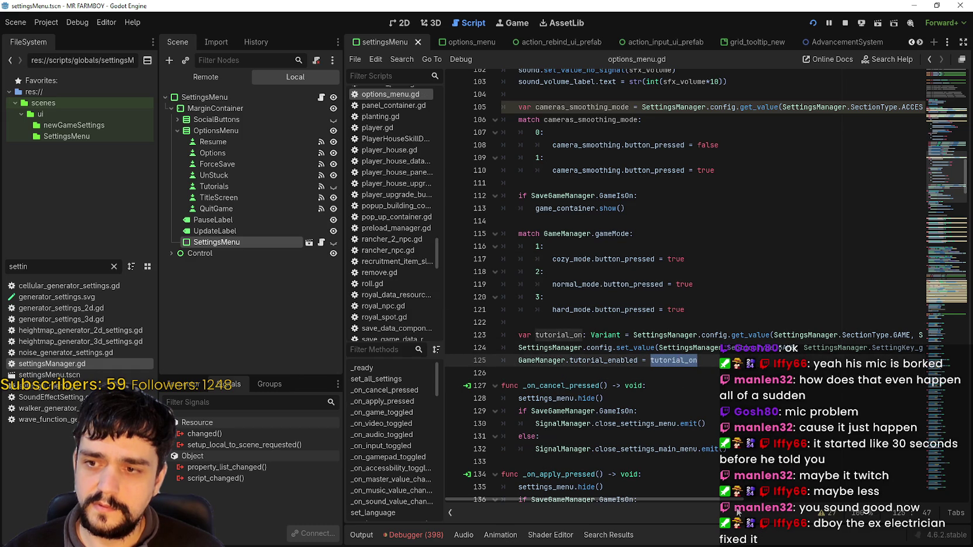
mouse_move(684, 498)
mouse_down()
mouse_move(830, 496)
mouse_move(694, 485)
mouse_up()
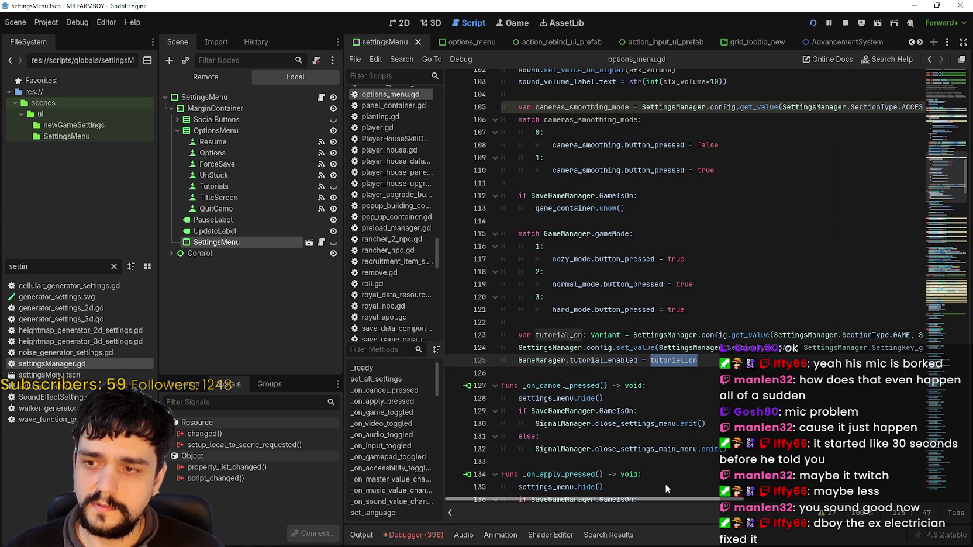
- Delete the SettingsManager.config.set_value line for the tutorial setting and save
double_click(634, 347)
click(517, 348)
key(shift+End)
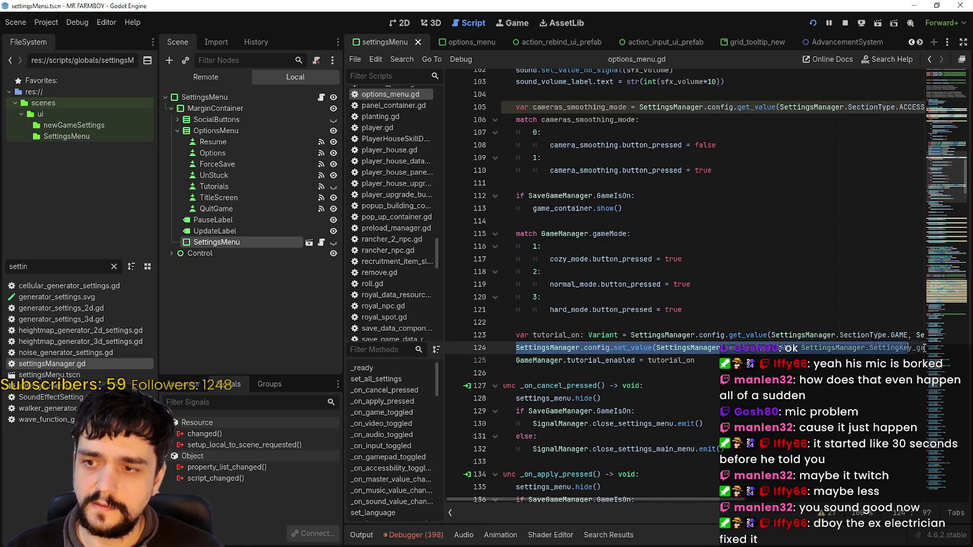
key(BackSpace)
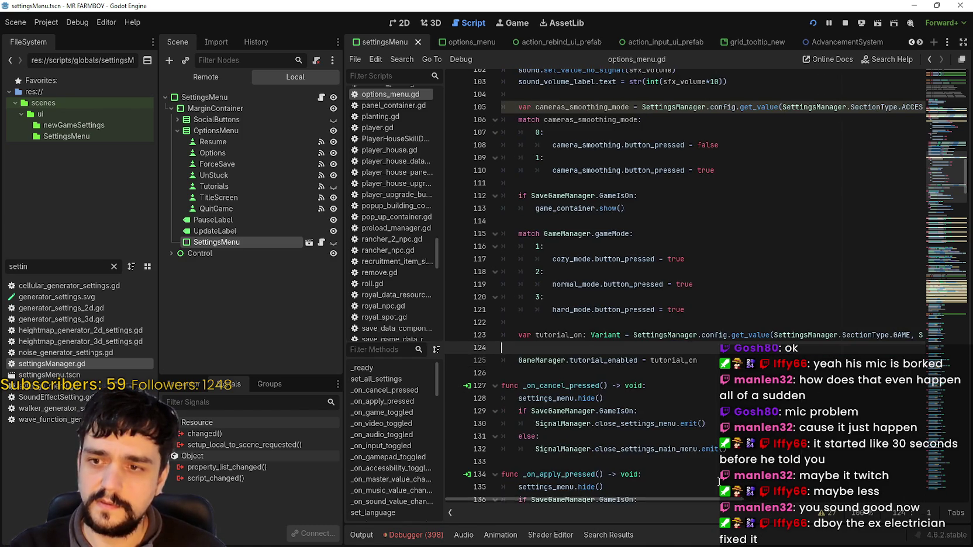
key(BackSpace)
key(Return)
key(ctrl+v)
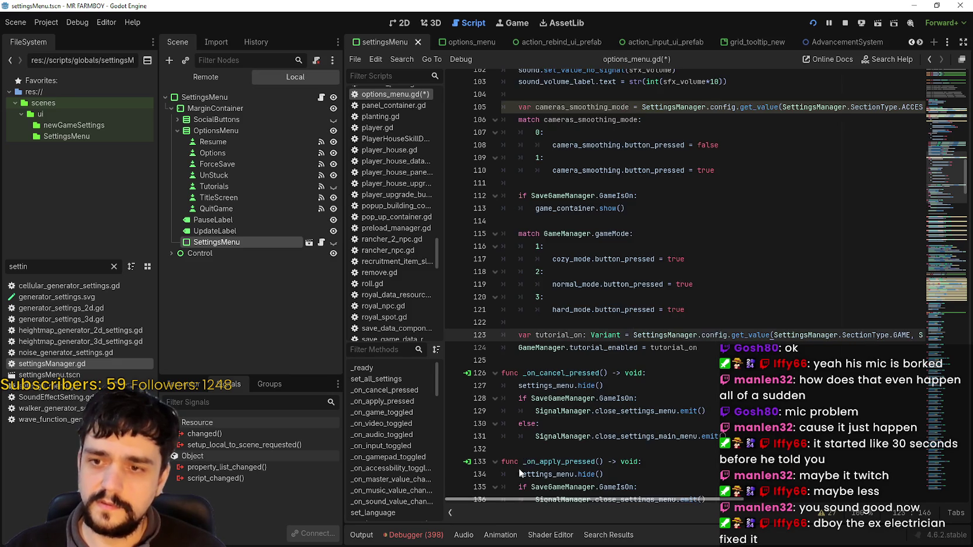
click(588, 349)
click(590, 360)
key(ctrl+s)
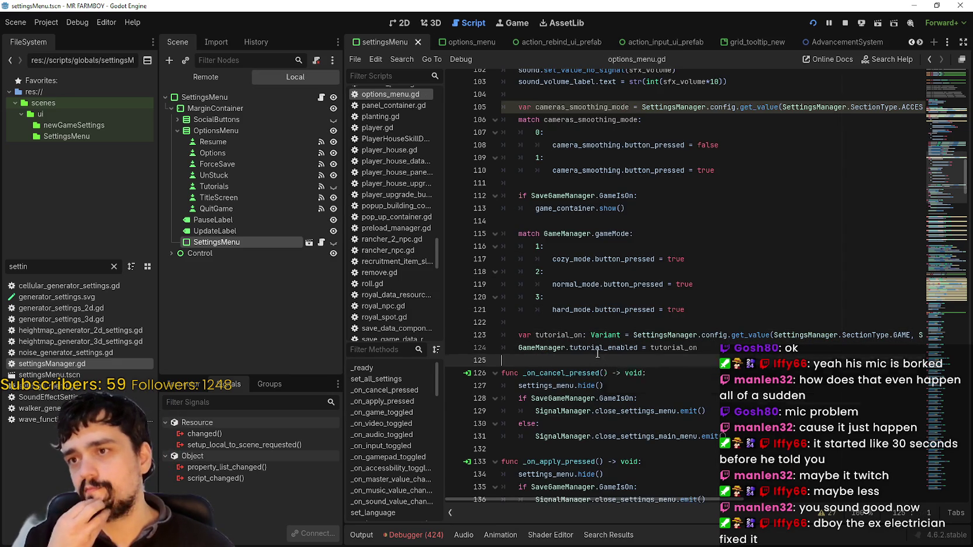
- Open the options_menu.tscn scene from the SettingsMenu instance
scroll(613, 328, up, 1)
scroll(611, 327, up, 3)
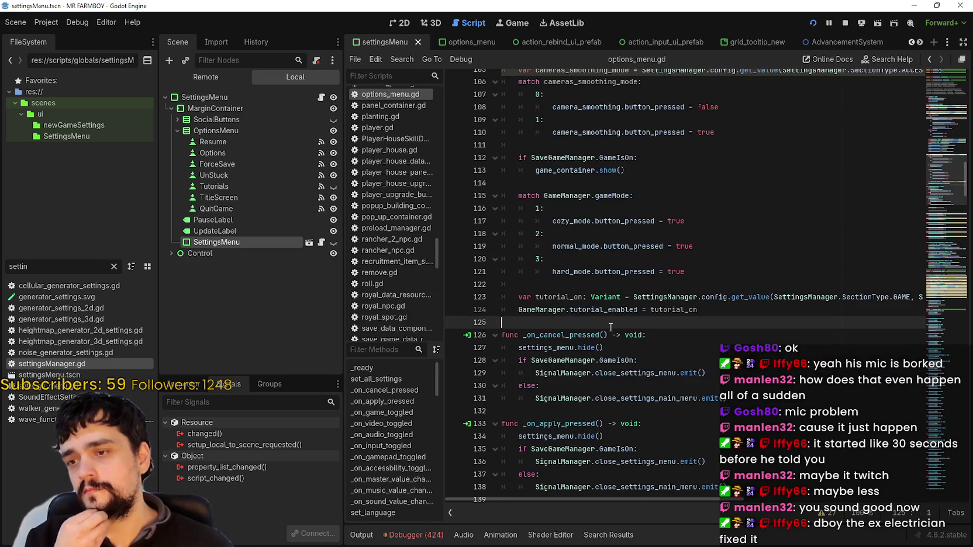
scroll(611, 327, up, 5)
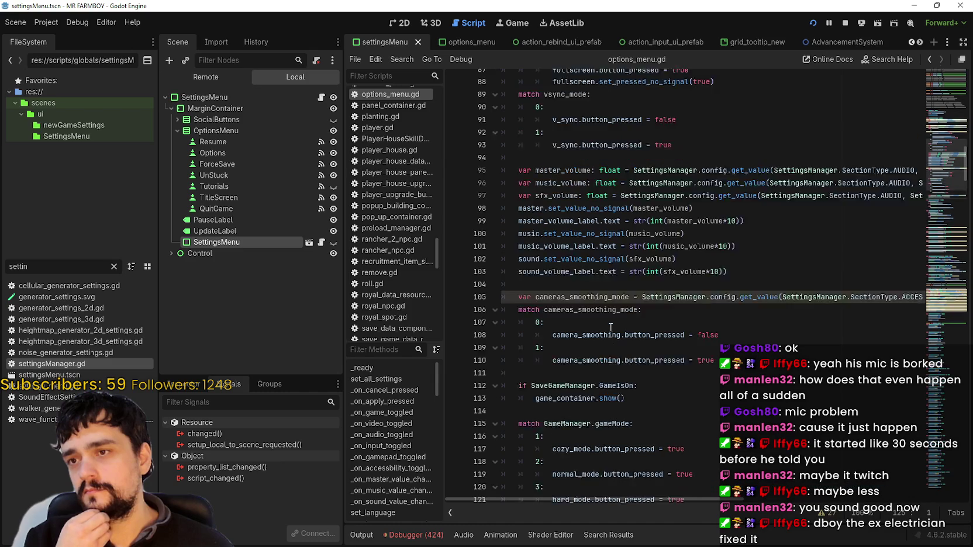
scroll(610, 327, up, 1)
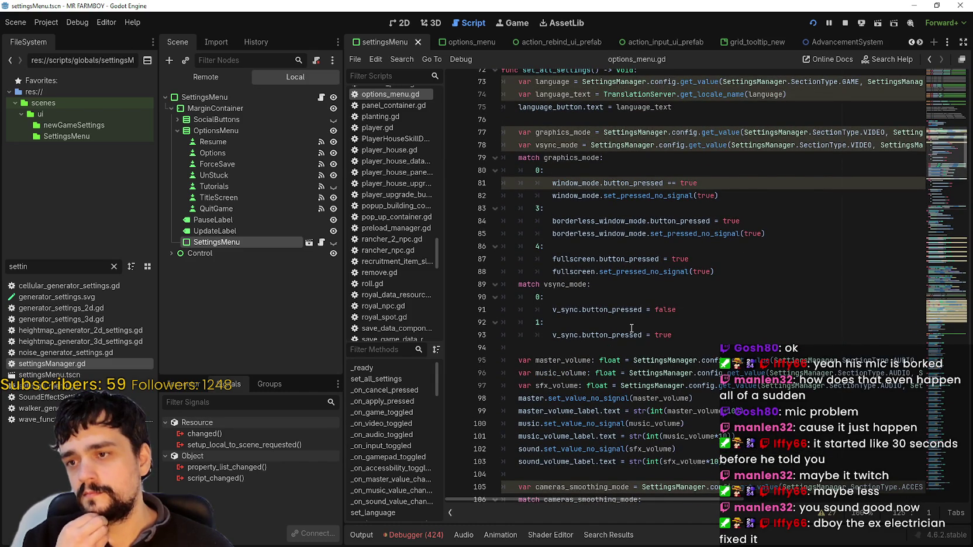
scroll(631, 329, down, 10)
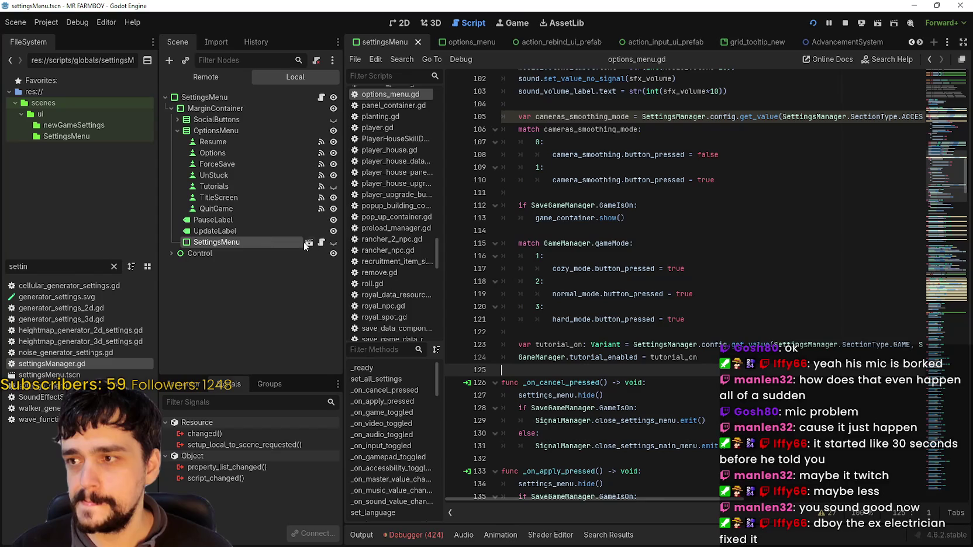
click(313, 244)
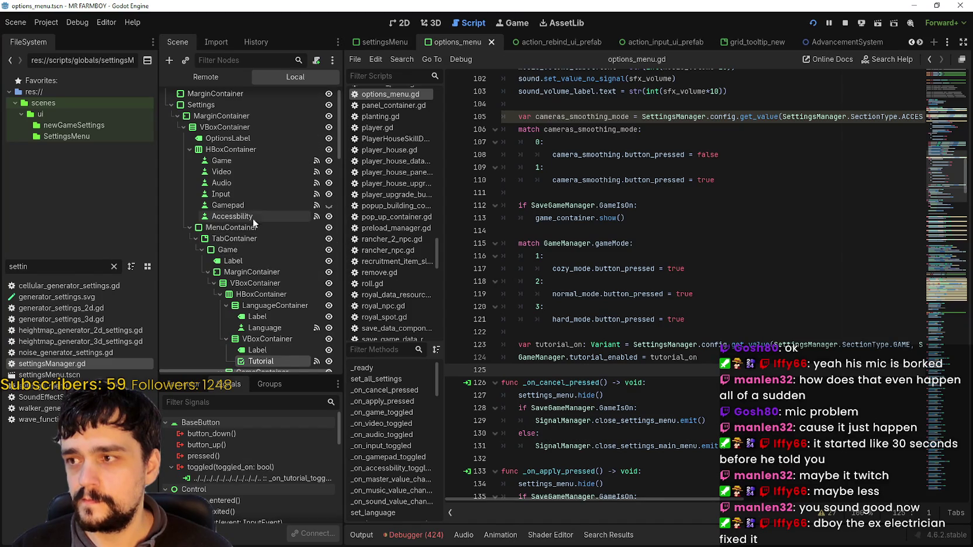
- Add a new line reading tutorial_on. below the tutorial_enabled assignment
scroll(271, 268, down, 3)
scroll(271, 268, down, 2)
click(756, 358)
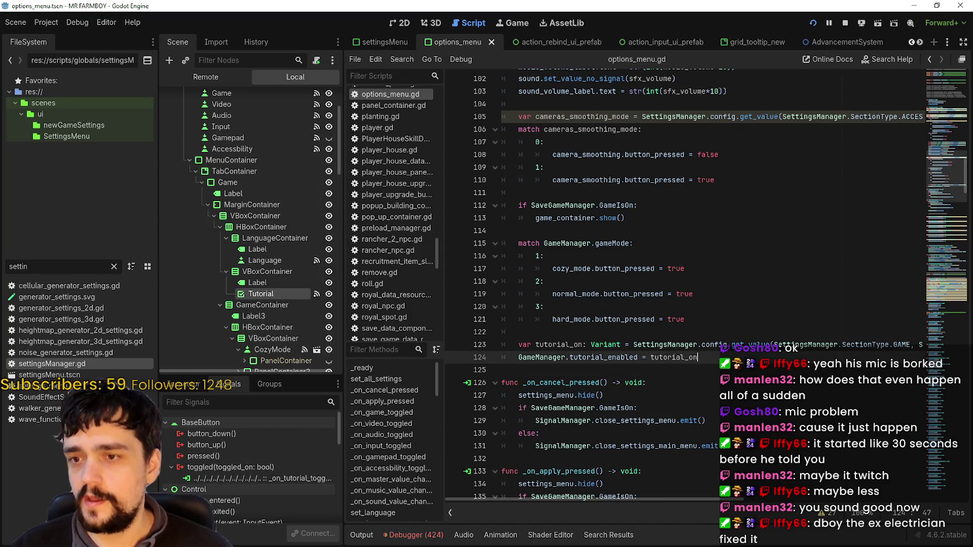
key(Return)
text(tutorial)
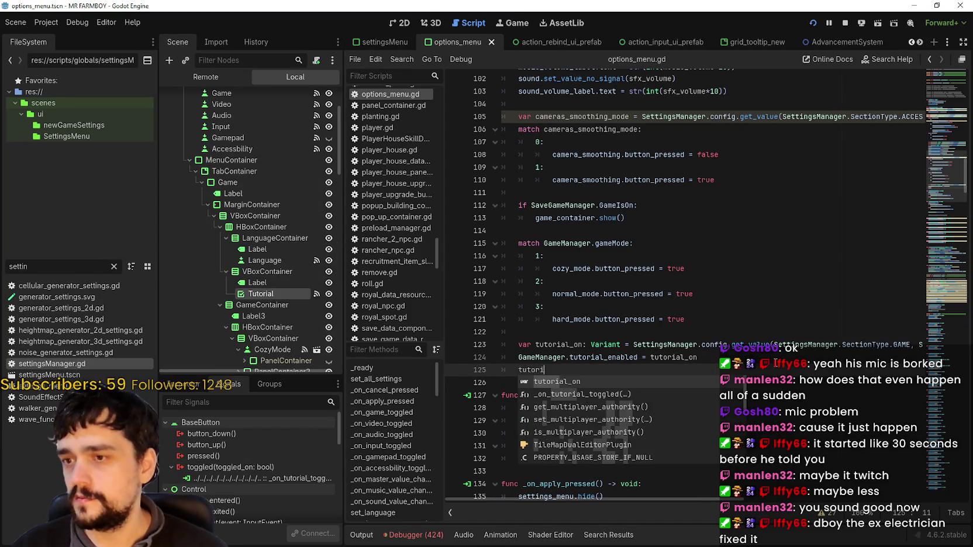
key(Return)
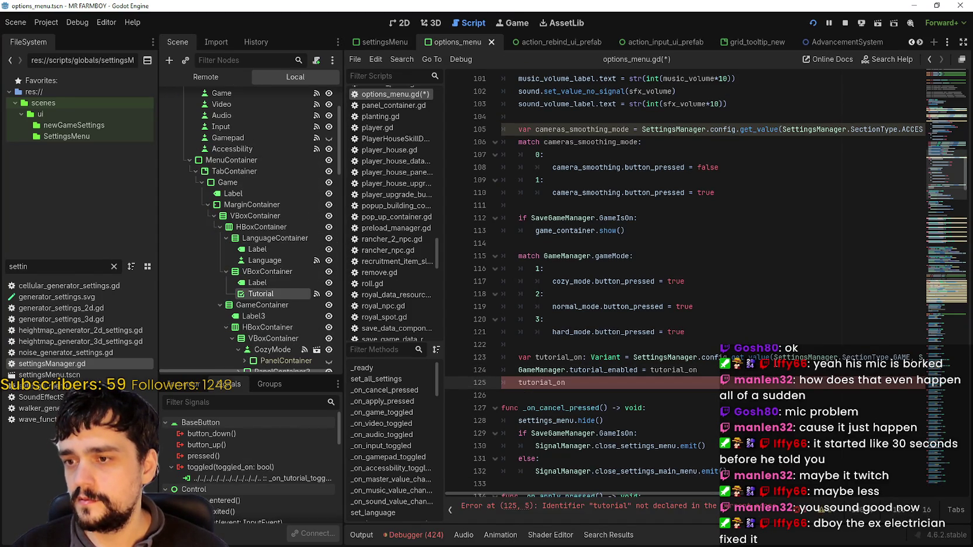
text(.)
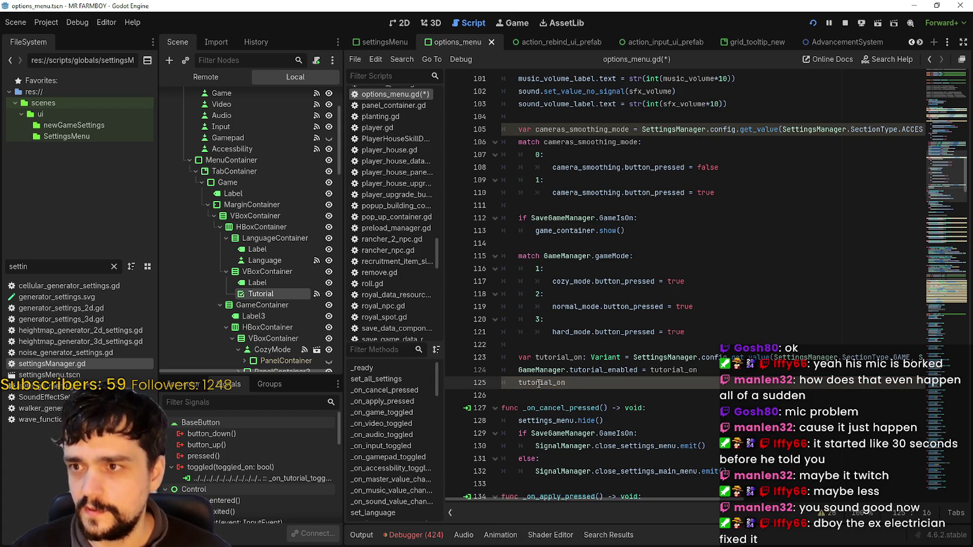
- Search for tutorial_on and jump to the Tutorial toggled signal's handler
key(ctrl+f)
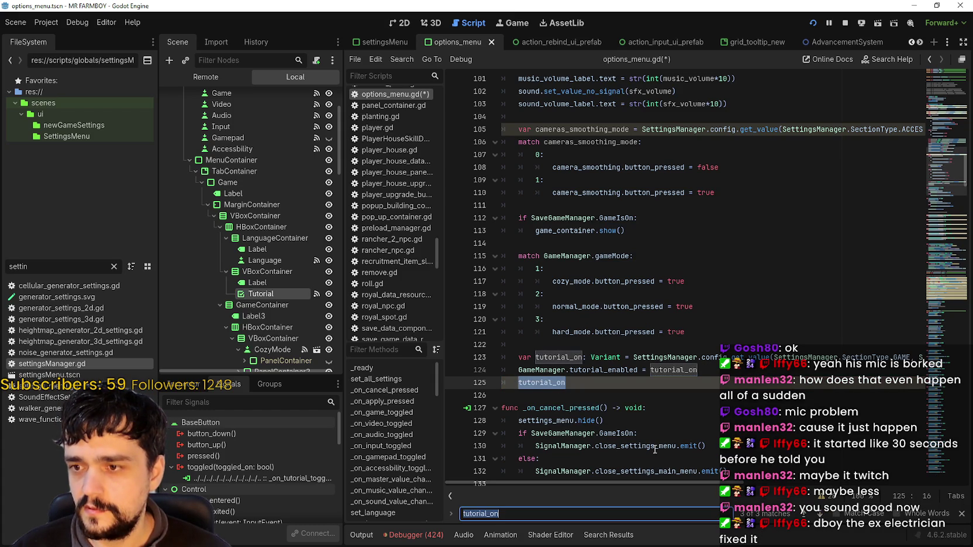
key(Escape)
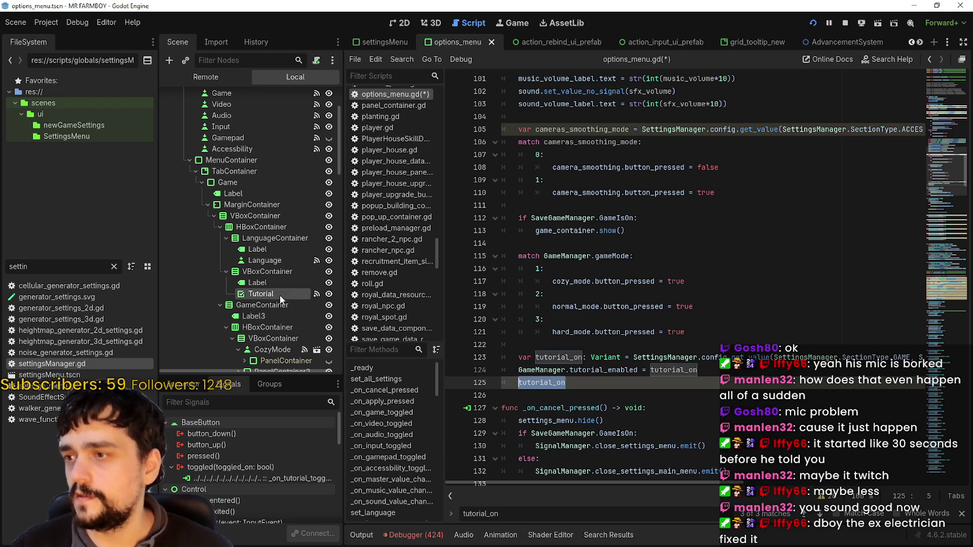
double_click(287, 478)
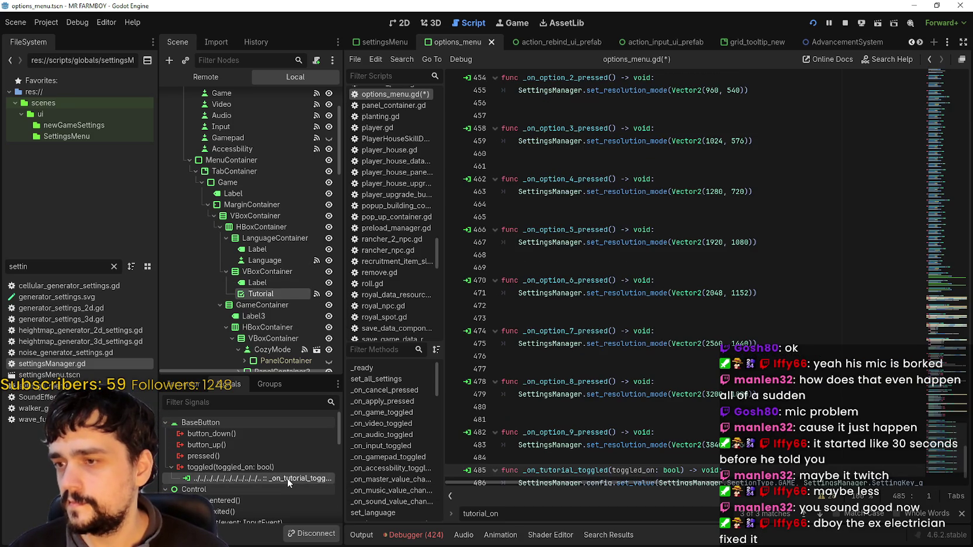
mouse_move(947, 459)
mouse_down()
mouse_move(929, 62)
mouse_move(927, 91)
mouse_up()
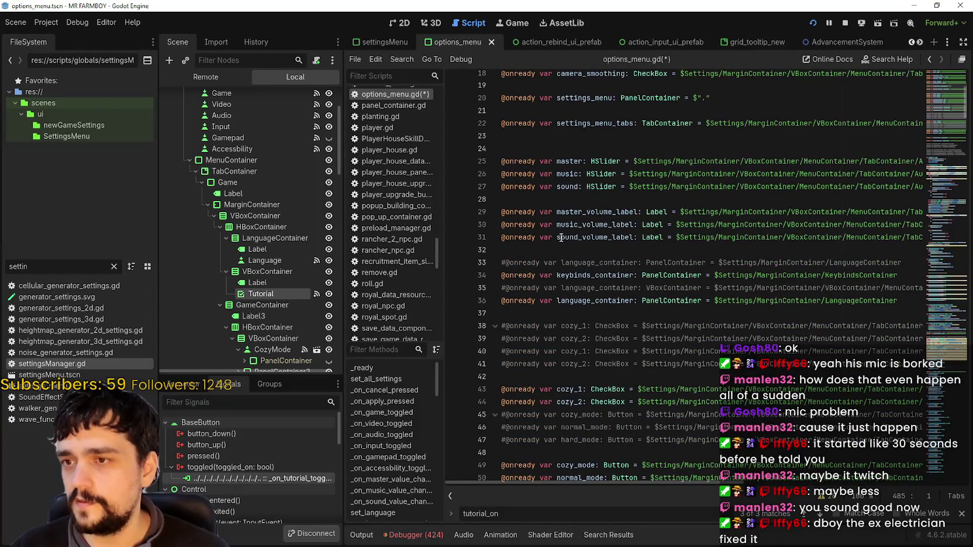
scroll(556, 391, down, 6)
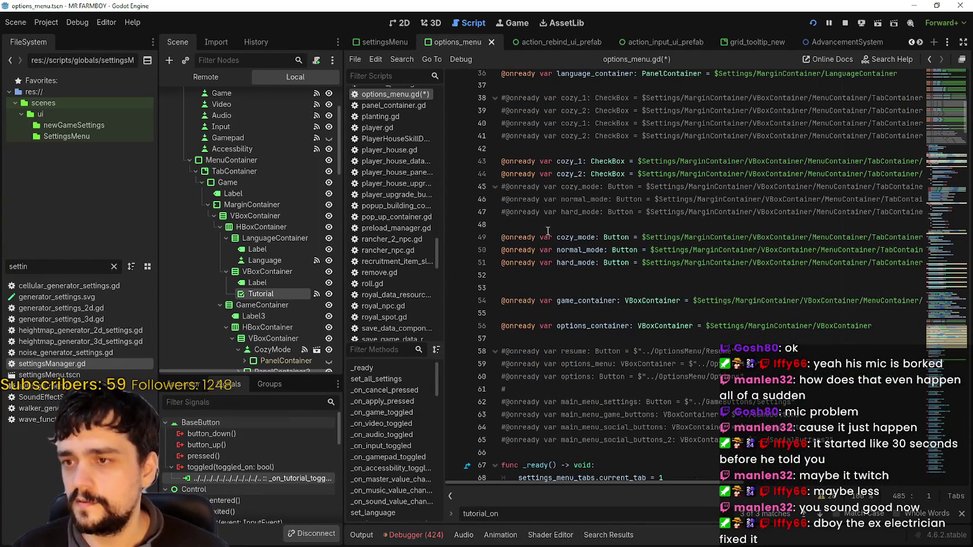
click(551, 224)
scroll(538, 243, up, 1)
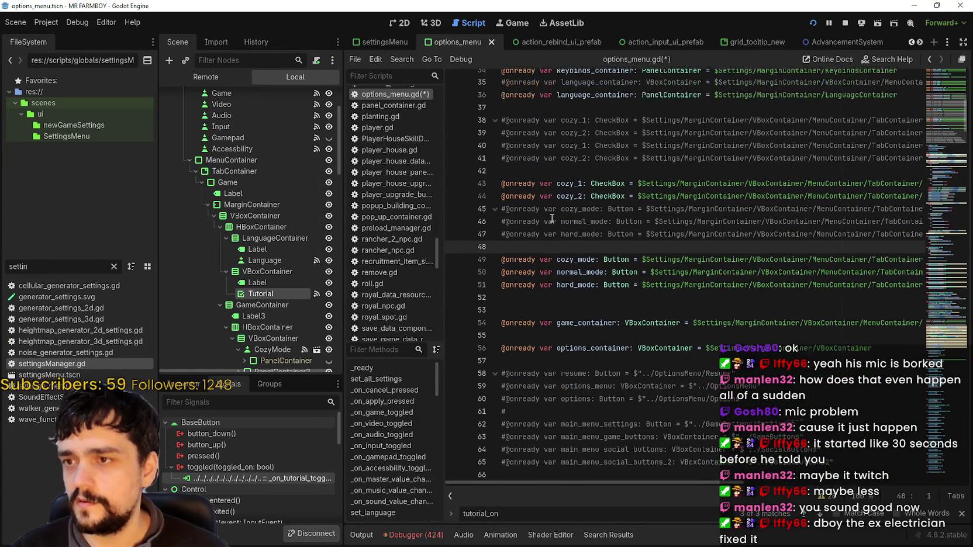
mouse_move(261, 293)
mouse_down()
mouse_move(643, 253)
mouse_move(569, 261)
mouse_up()
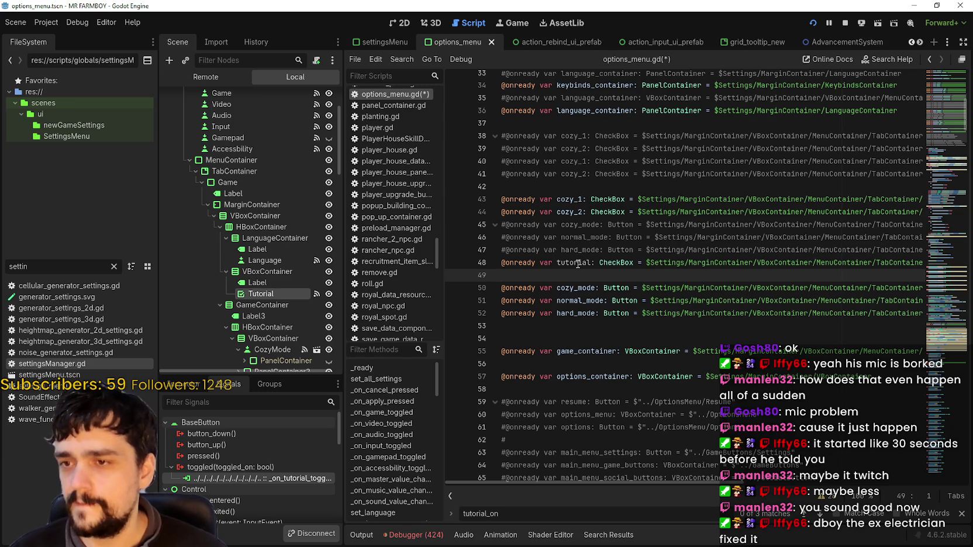
double_click(578, 264)
- Search the script for 'tutorial' and return to the new line 126
key(ctrl+f)
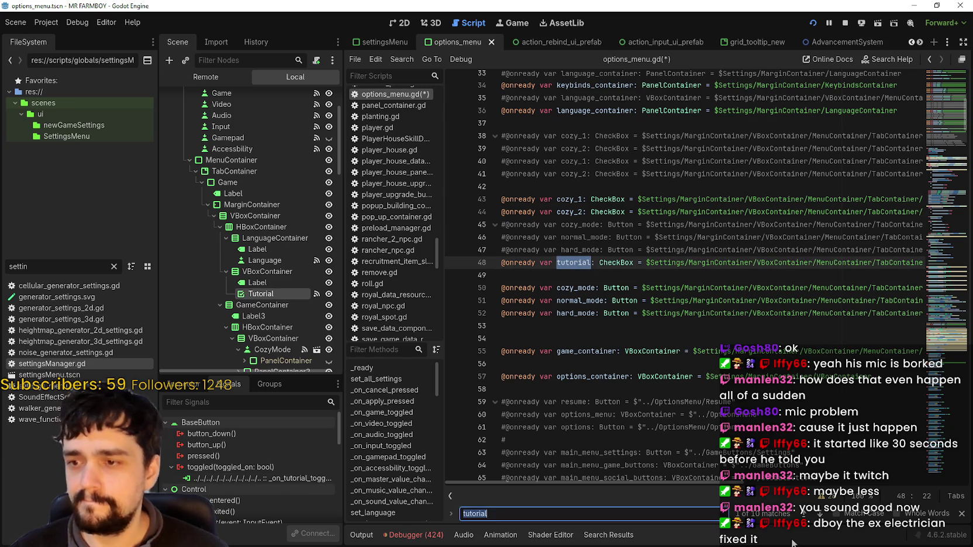
click(820, 513)
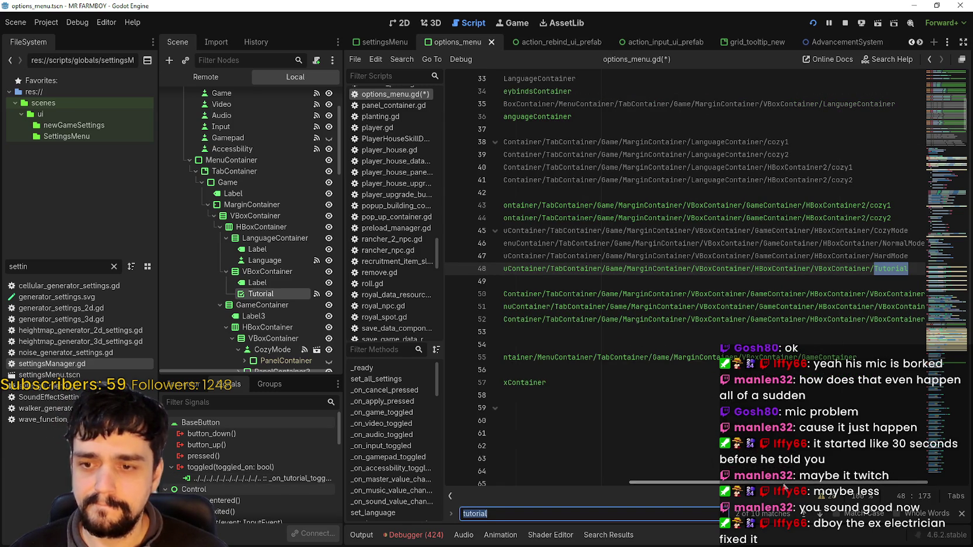
drag(733, 481, 548, 465)
scroll(680, 413, down, 19)
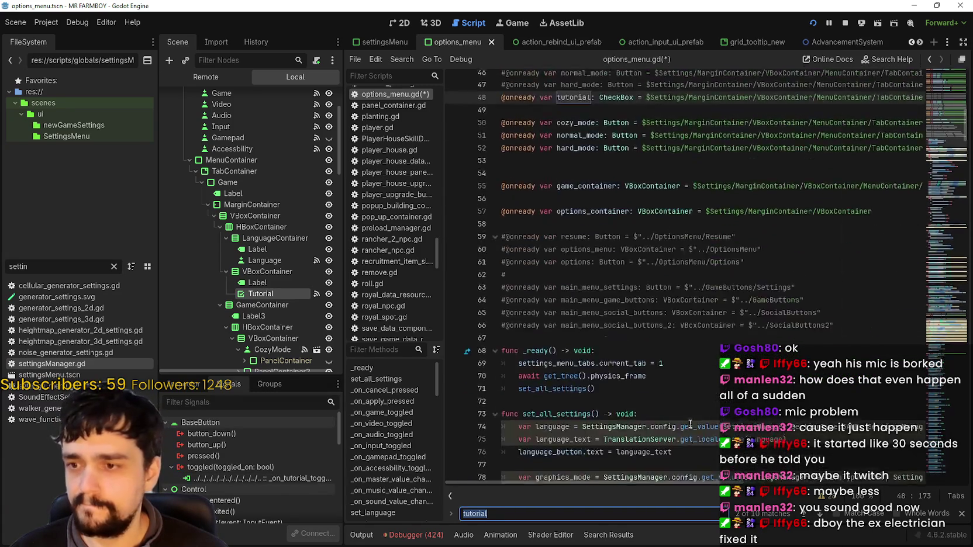
scroll(681, 413, down, 6)
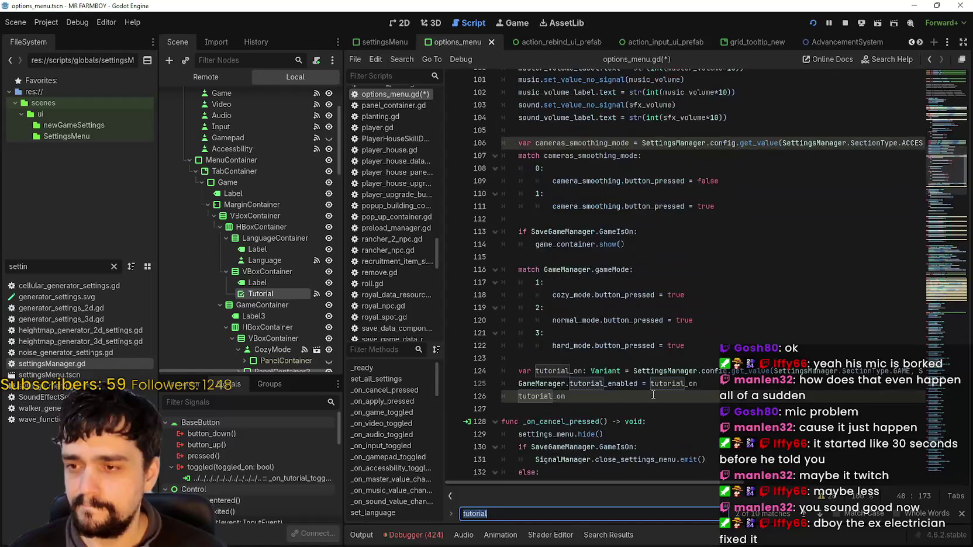
click(604, 320)
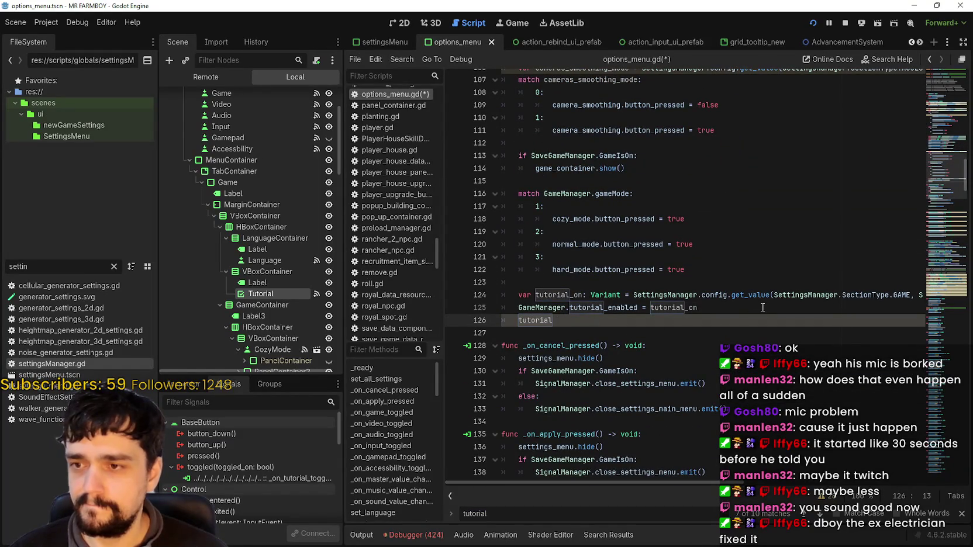
- Try toggle and set_ property names on tutorial while browsing the CheckBox's properties
text(.)
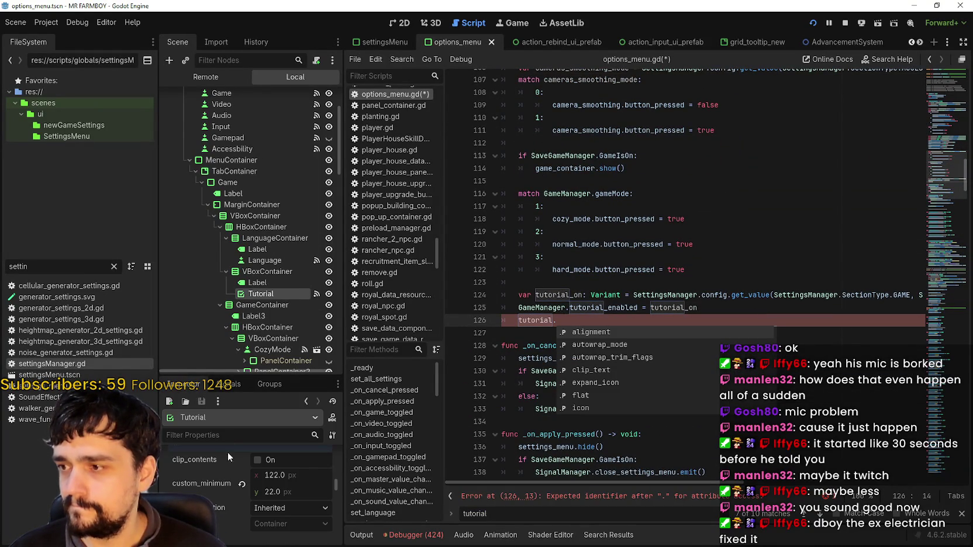
text(to)
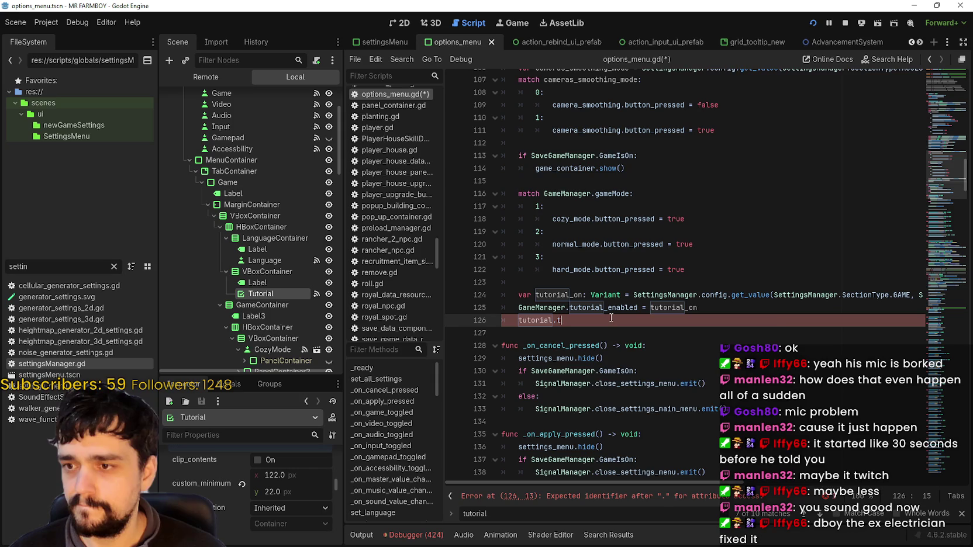
text(gg)
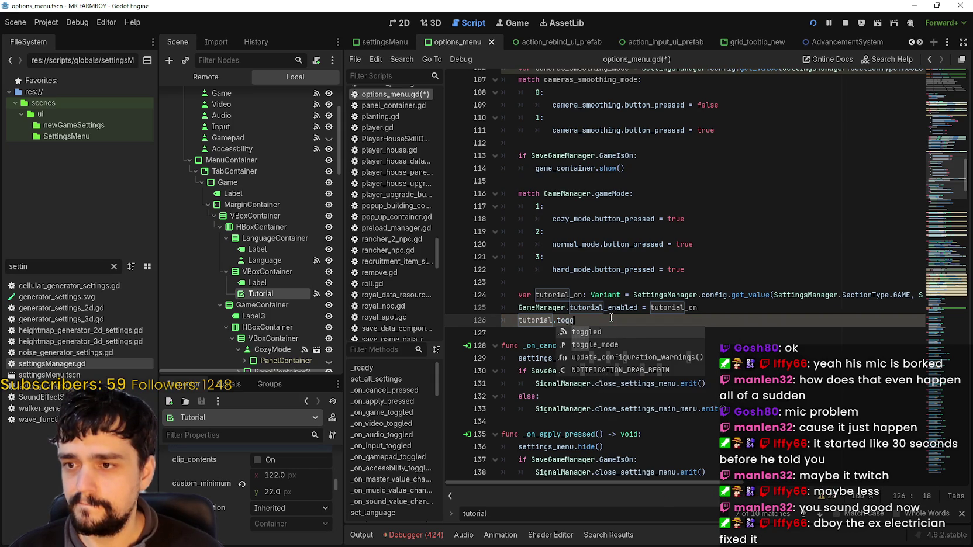
key(BackSpace)
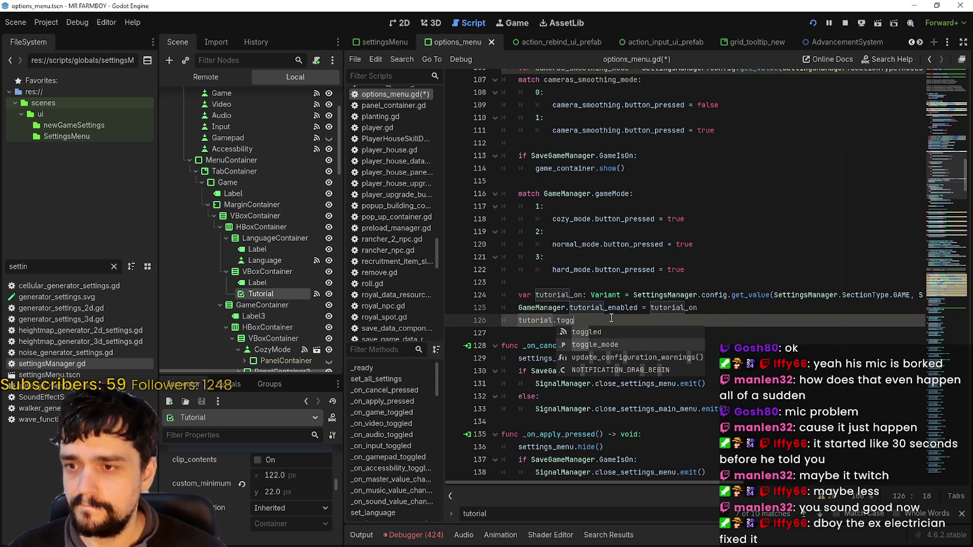
key(BackSpace)
key(BackSpace)
key(BackSpace)
text(set_to)
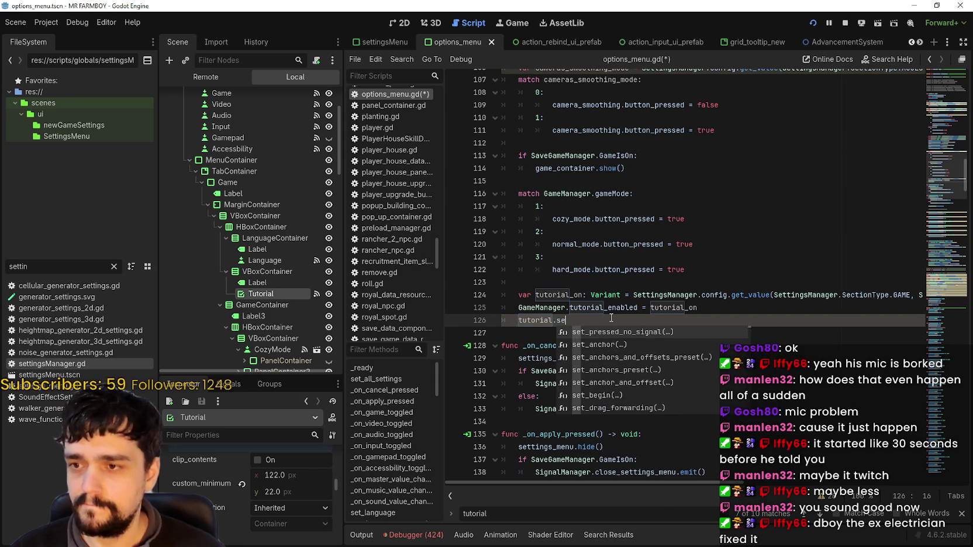
key(BackSpace)
key(BackSpace)
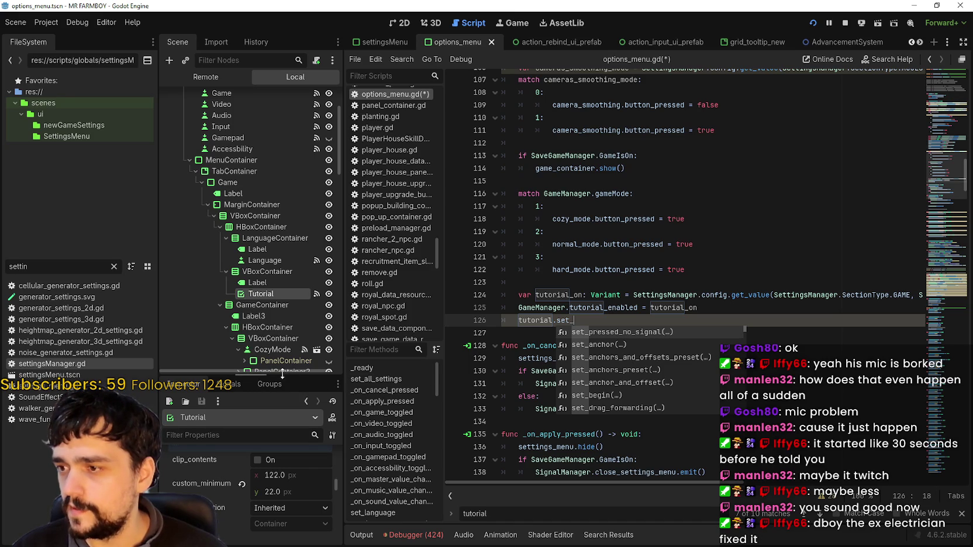
drag(287, 371, 285, 242)
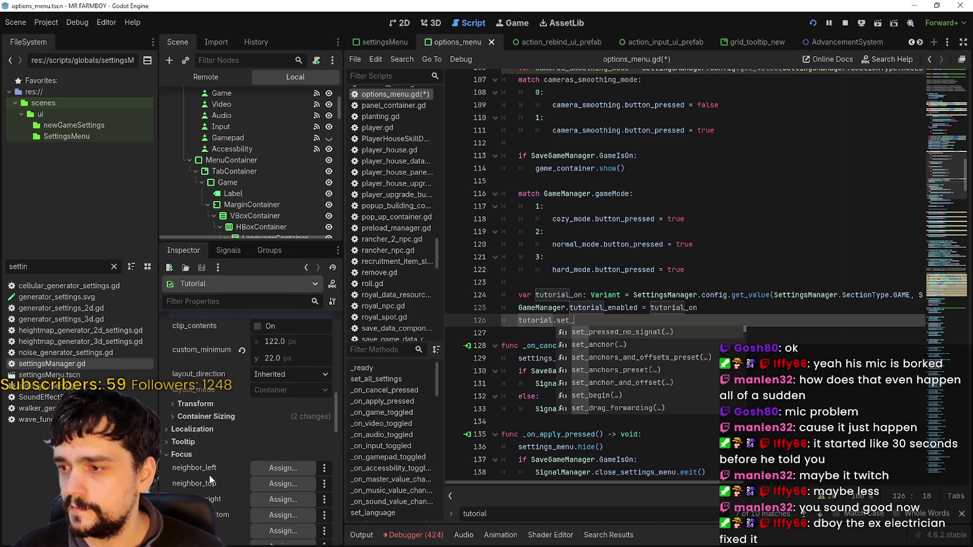
scroll(229, 423, up, 5)
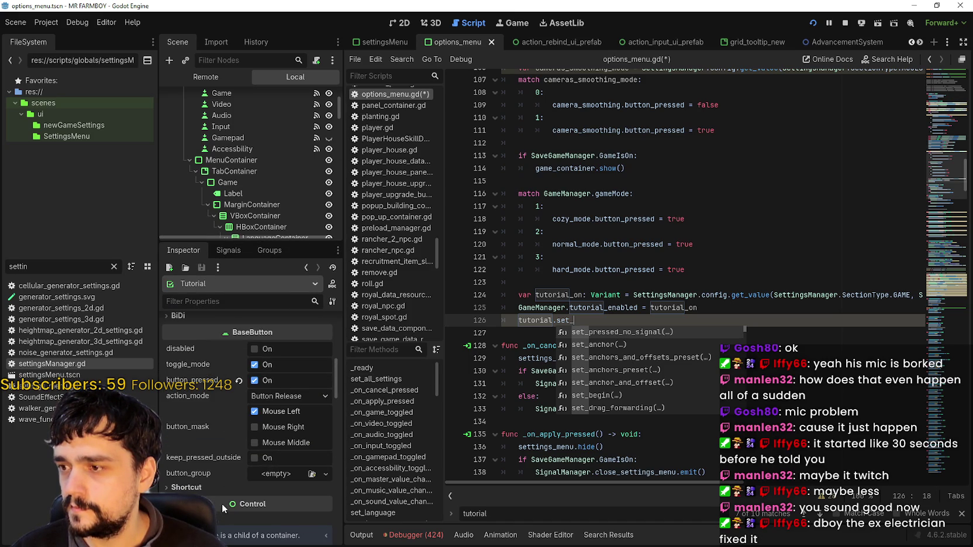
mouse_move(205, 381)
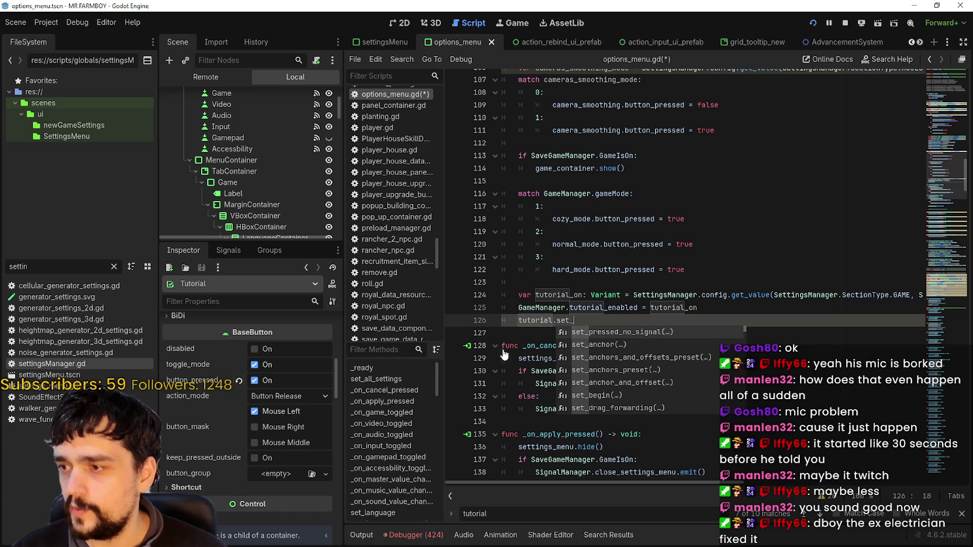
- Complete line 126 as tutorial.button_pressed = tutorial_on using autocomplete
key(BackSpace)
key(BackSpace)
key(BackSpace)
text(but)
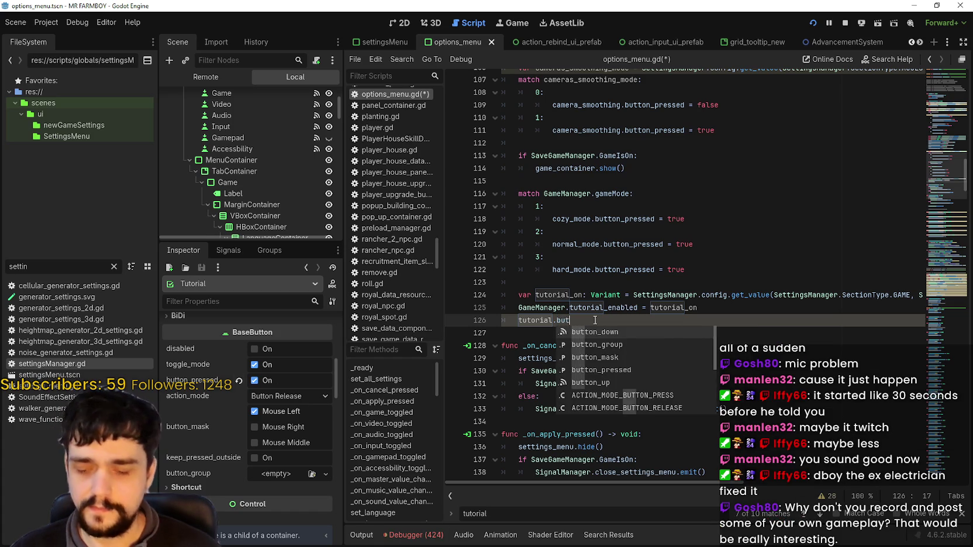
text(toio)
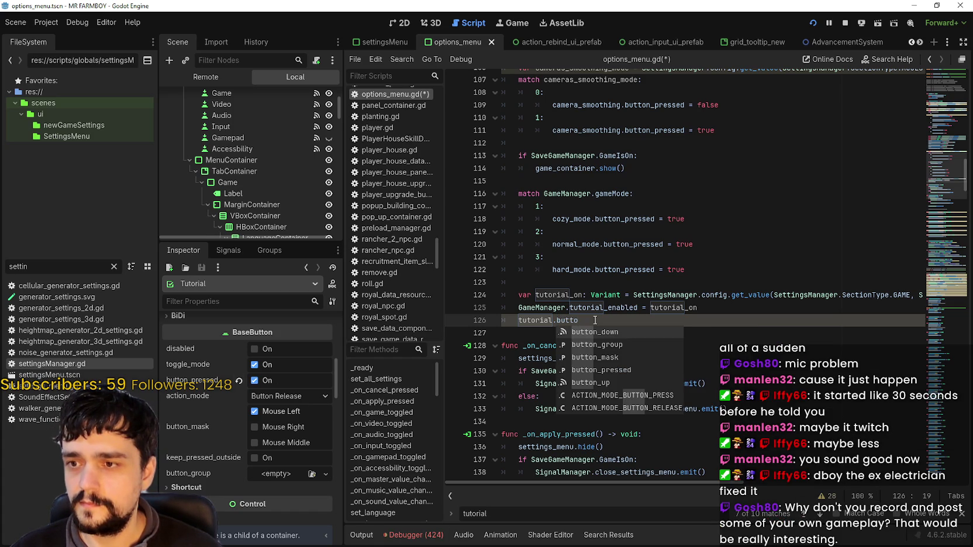
key(Down)
key(Down)
key(Down)
key(Return)
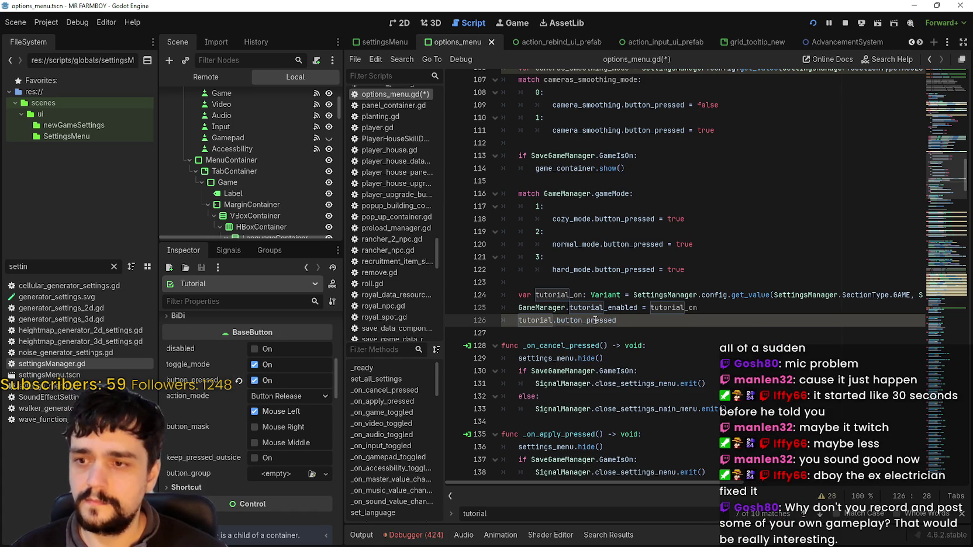
text(tutorial_on)
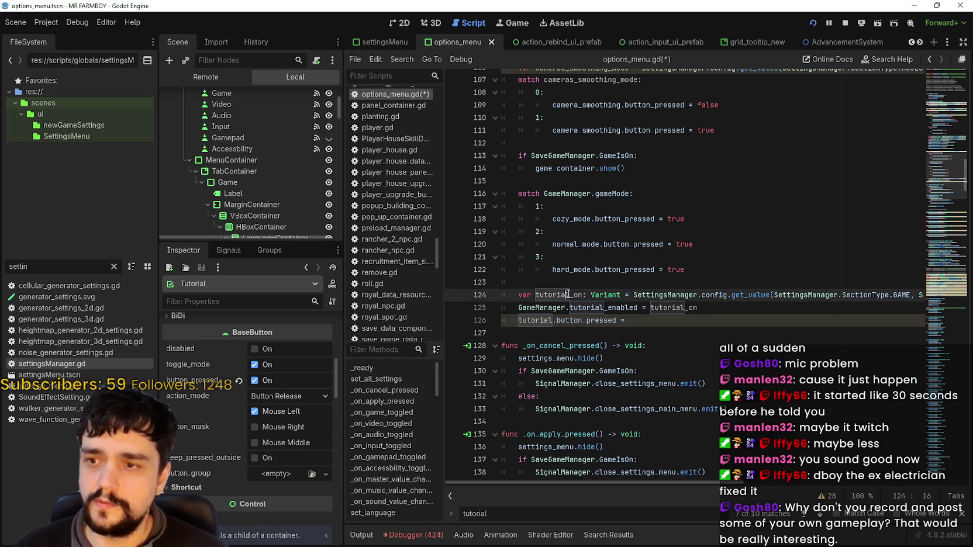
click(681, 335)
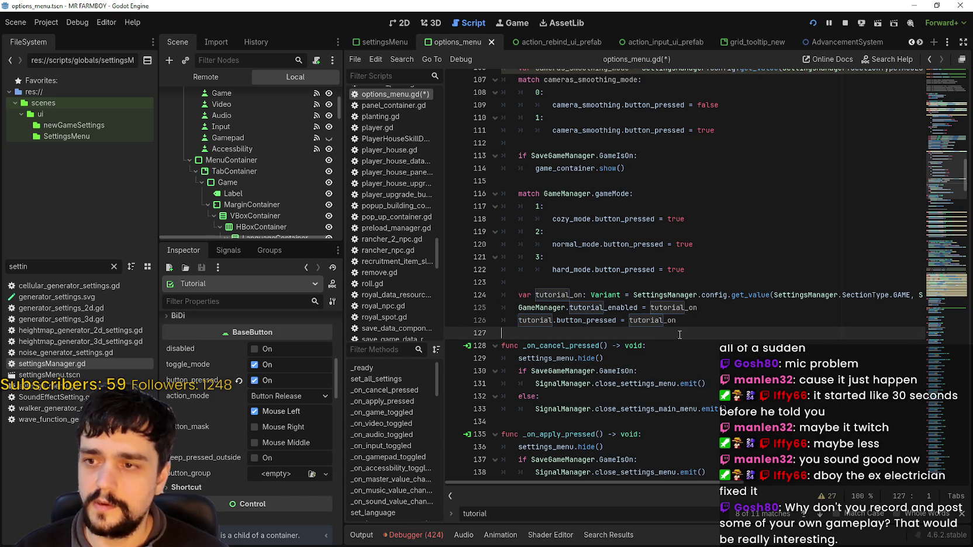
- Close the find bar, save options_menu.gd, and switch to the running game to test
key(ctrl+s)
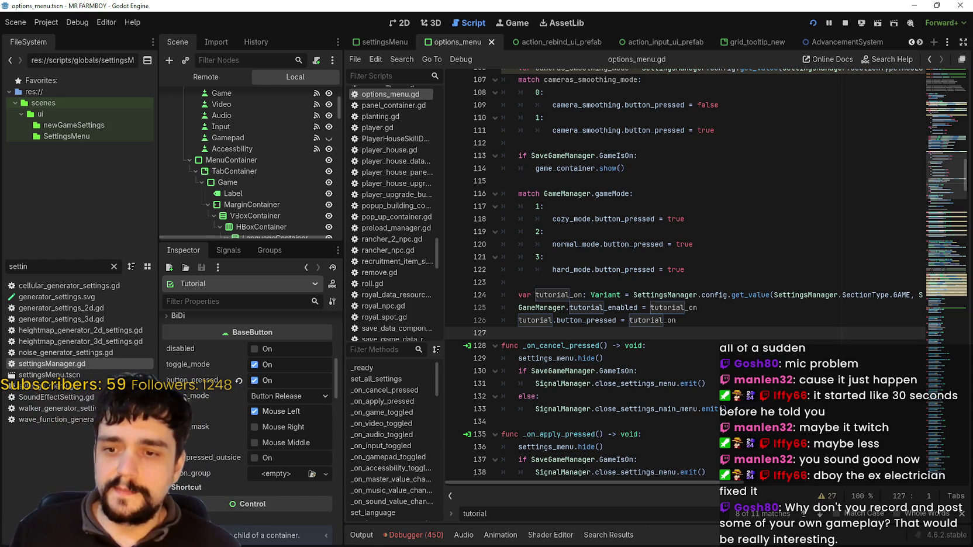
click(959, 514)
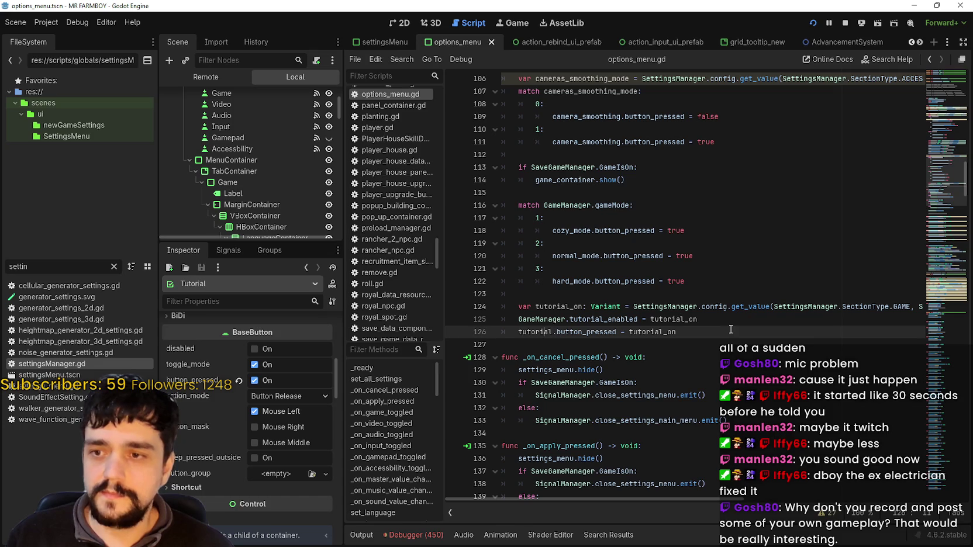
click(658, 290)
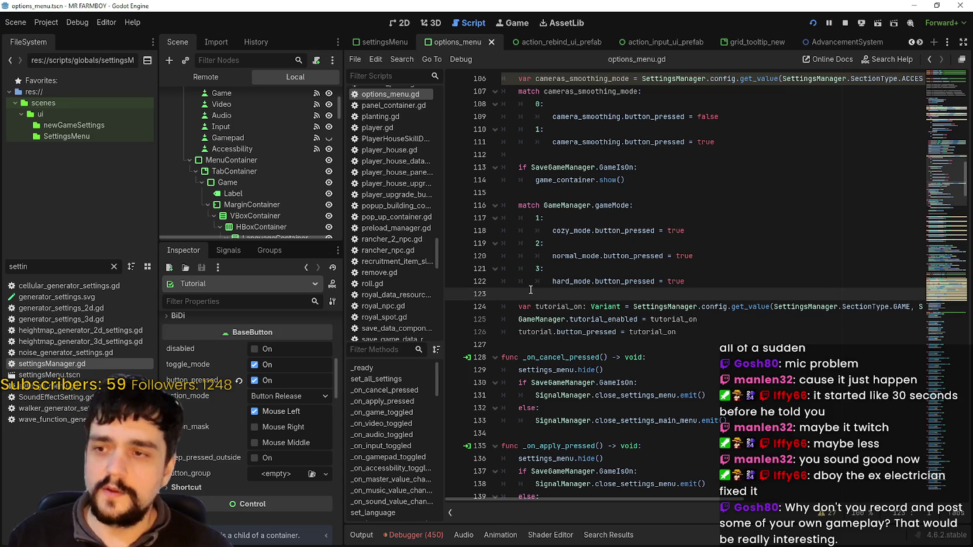
scroll(538, 290, up, 2)
click(572, 261)
key(ctrl+s)
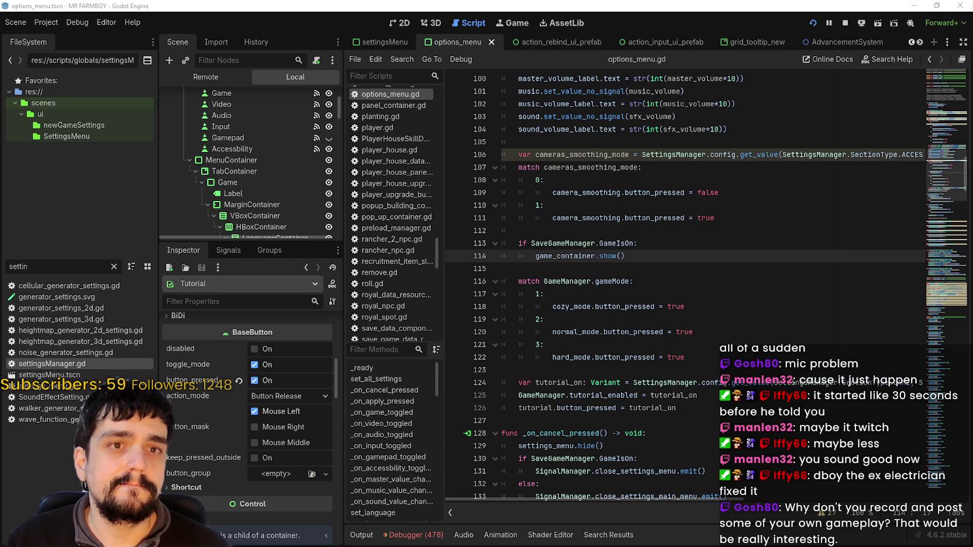
key(alt+Tab)
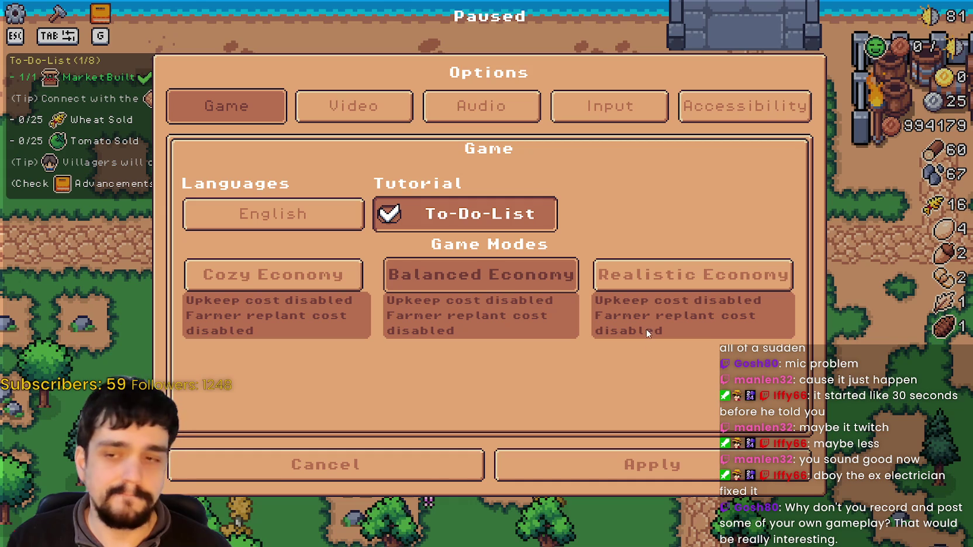
- Apply the option changes and resume play from the pause menu
click(572, 466)
key(Escape)
scroll(554, 329, down, 2)
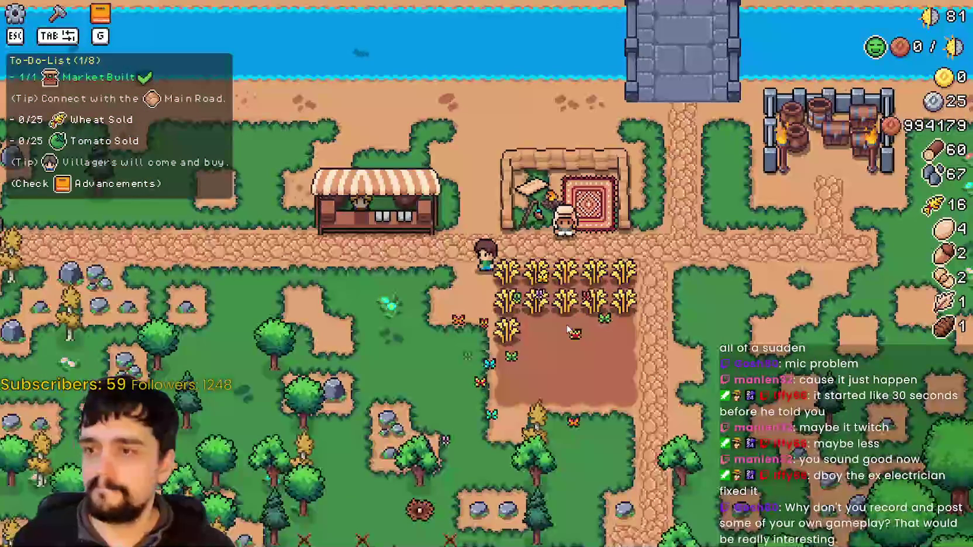
- Walk the farmer back and forth over the wheat field to harvest, then quit with F8
key(d)
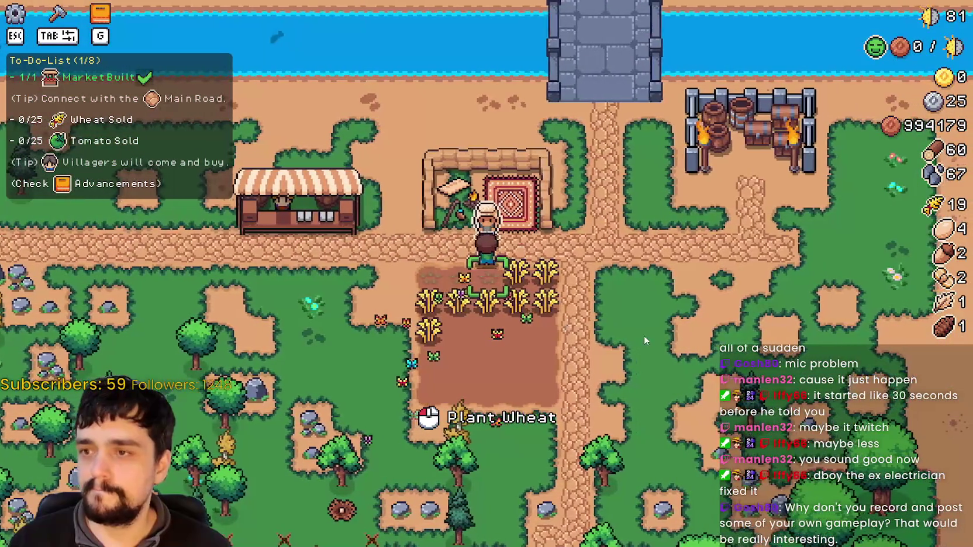
key(d)
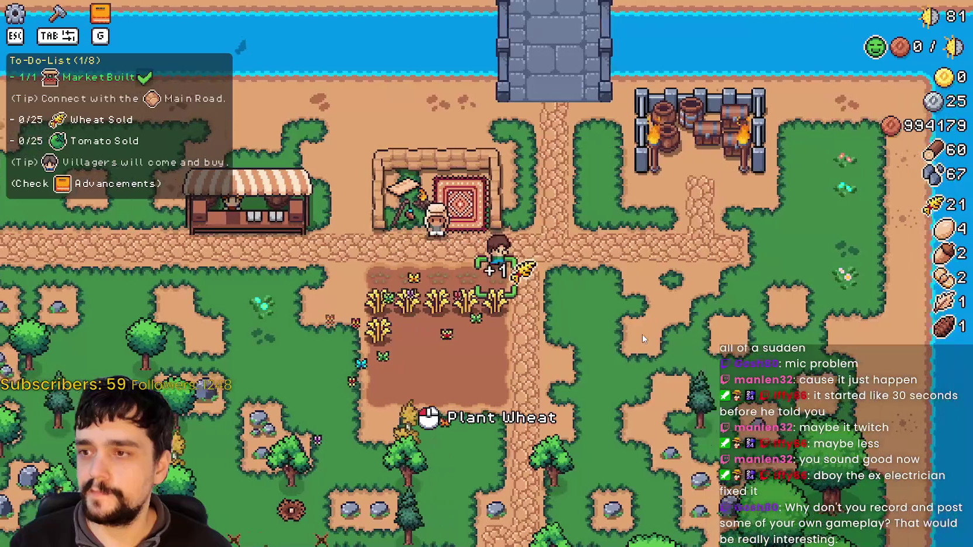
key(a)
key(w)
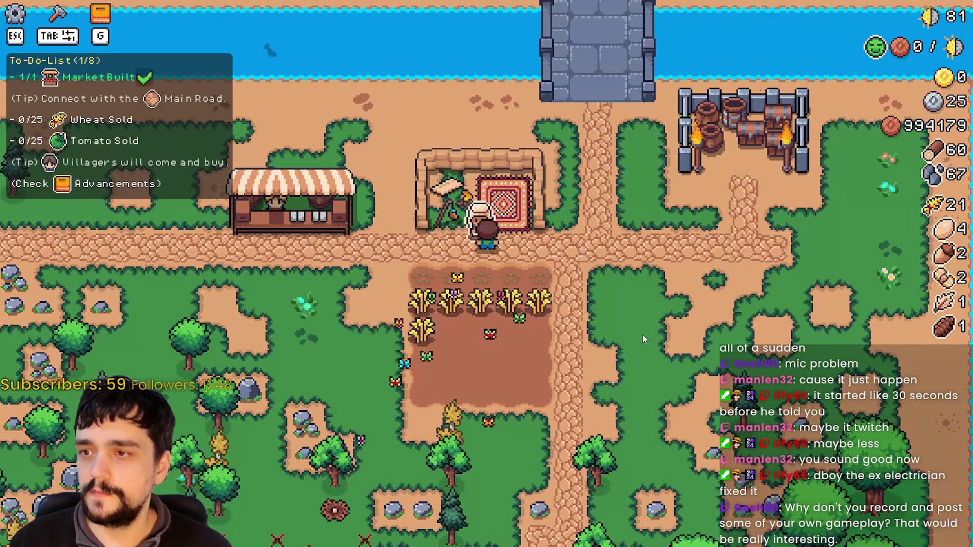
key(s)
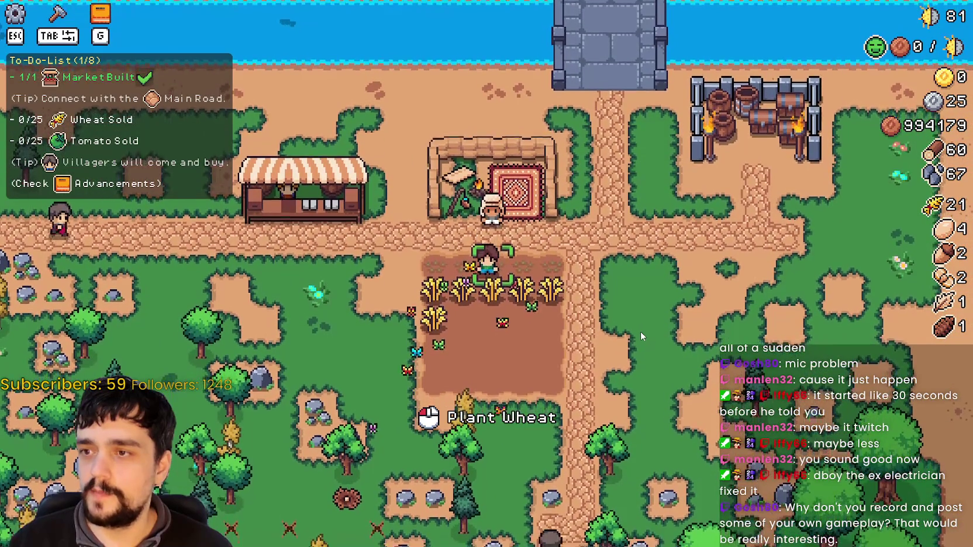
key(w)
key(s)
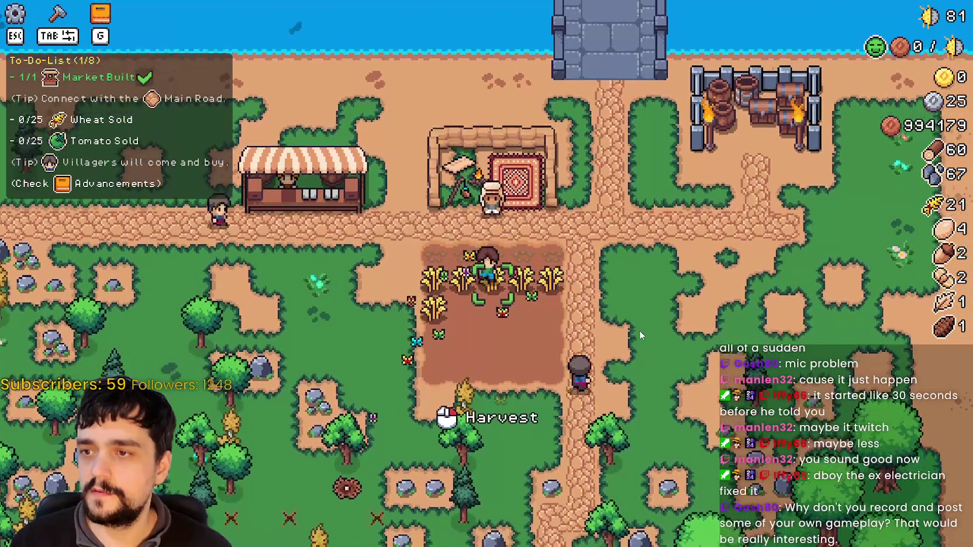
key(w)
key(s)
key(w)
key(s)
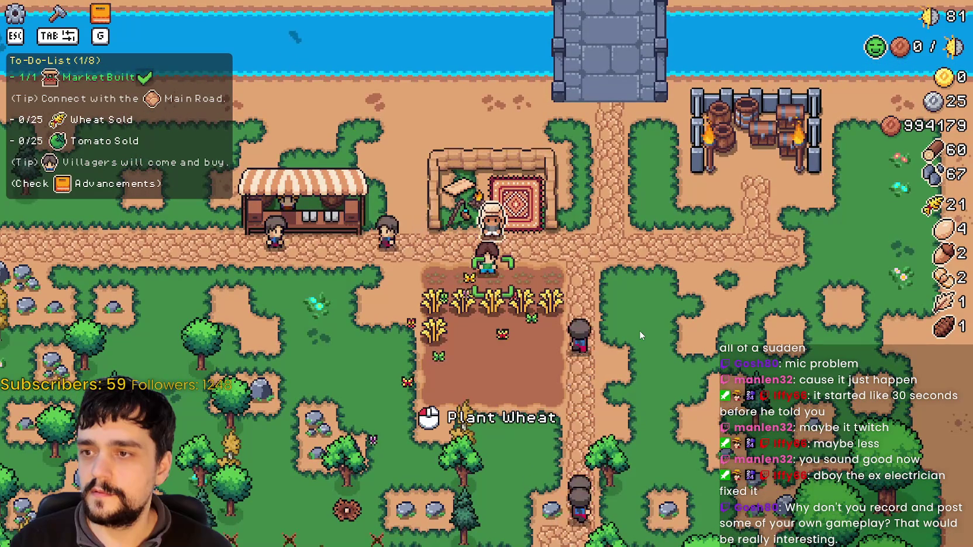
key(F8)
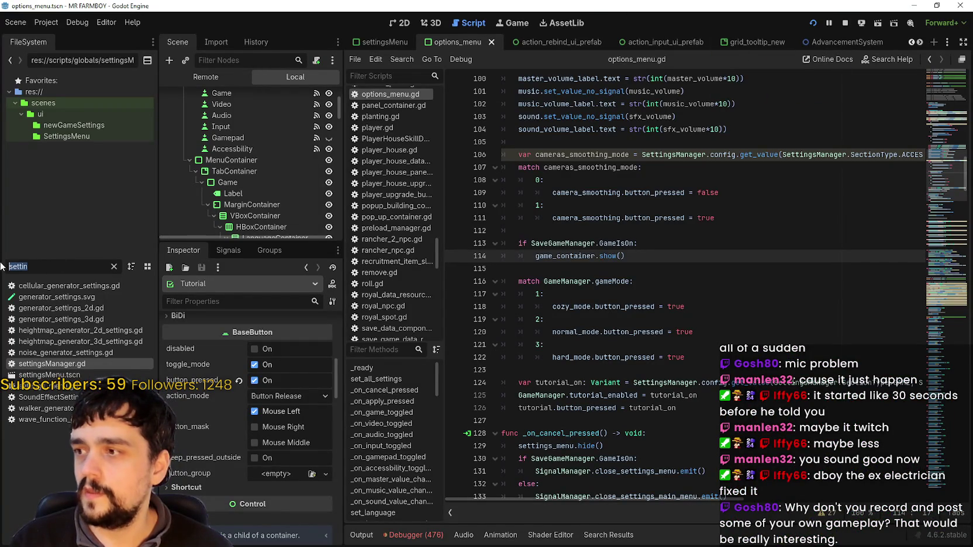
- Filter files for 'merchant', open MerchantSpot.tscn in 2D, and select its root node
text(merchant)
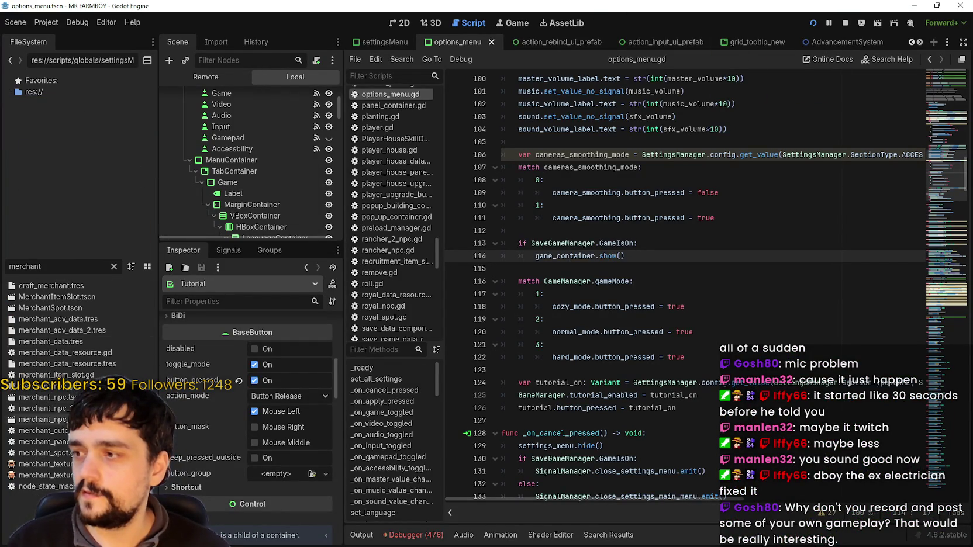
double_click(56, 307)
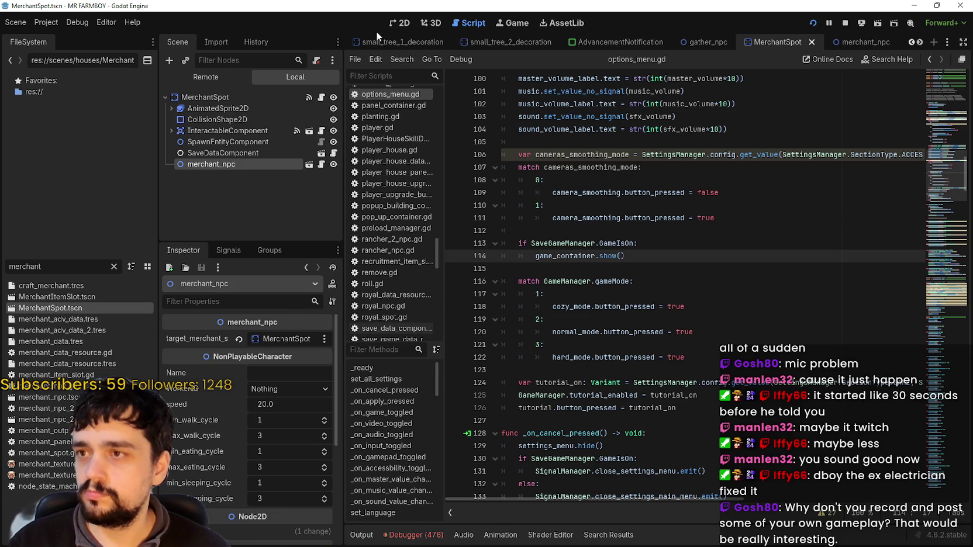
click(392, 22)
scroll(595, 186, up, 4)
click(240, 97)
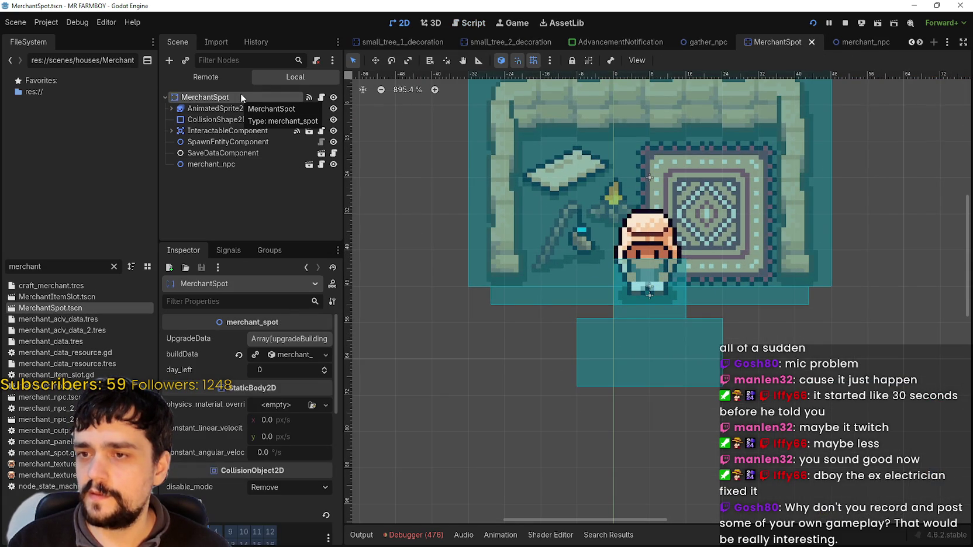
- Raise merchant_npc slightly in MerchantSpot with a drag and arrow-key nudges, then run the game
click(224, 165)
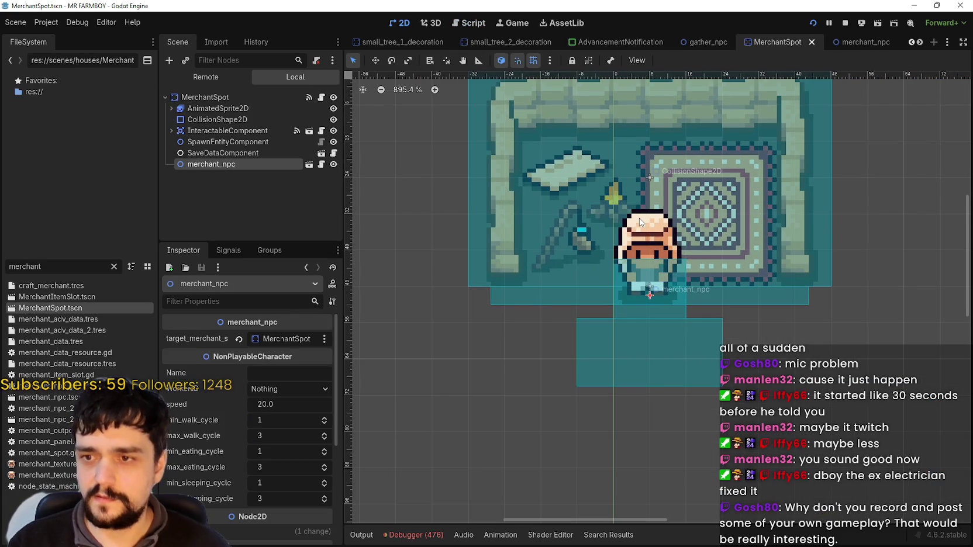
drag(639, 225, 639, 221)
key(Up)
key(Up)
key(Up)
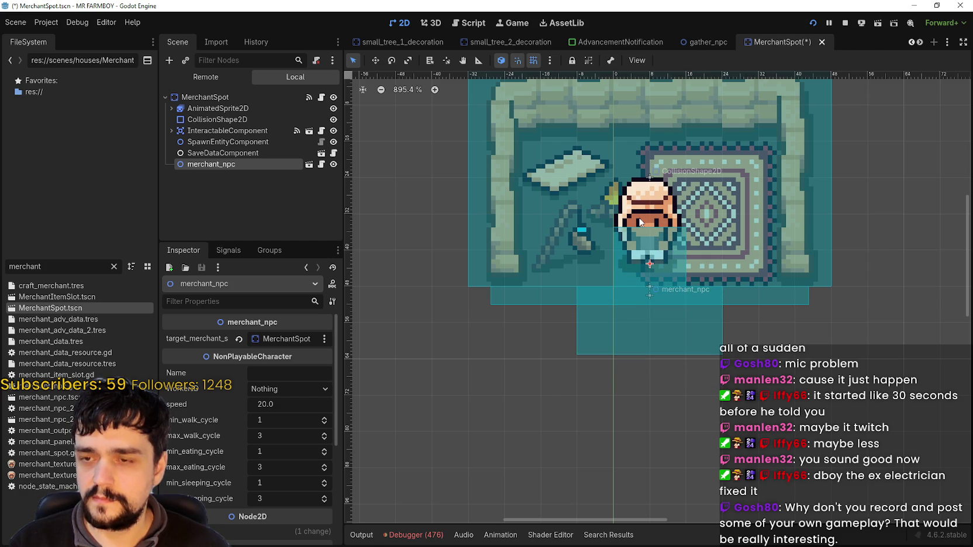
key(Down)
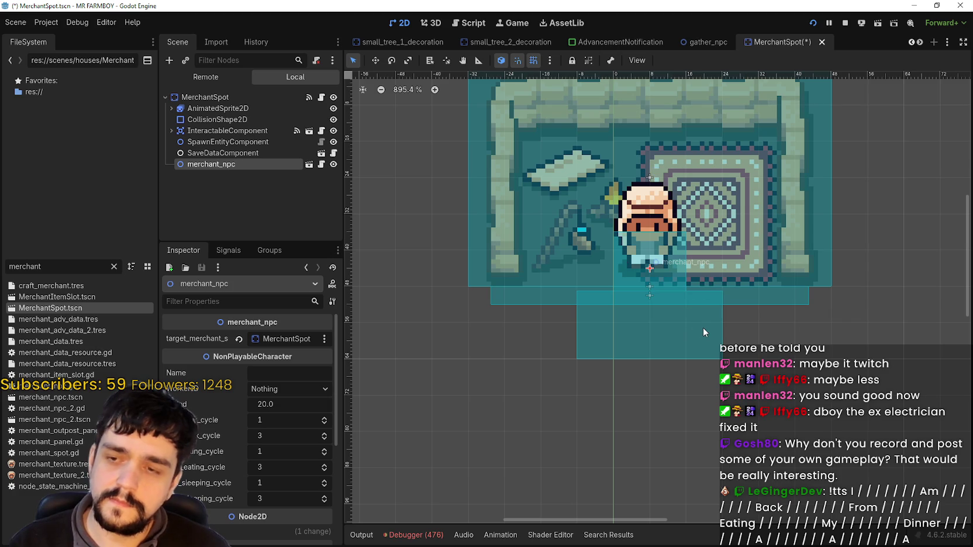
key(F5)
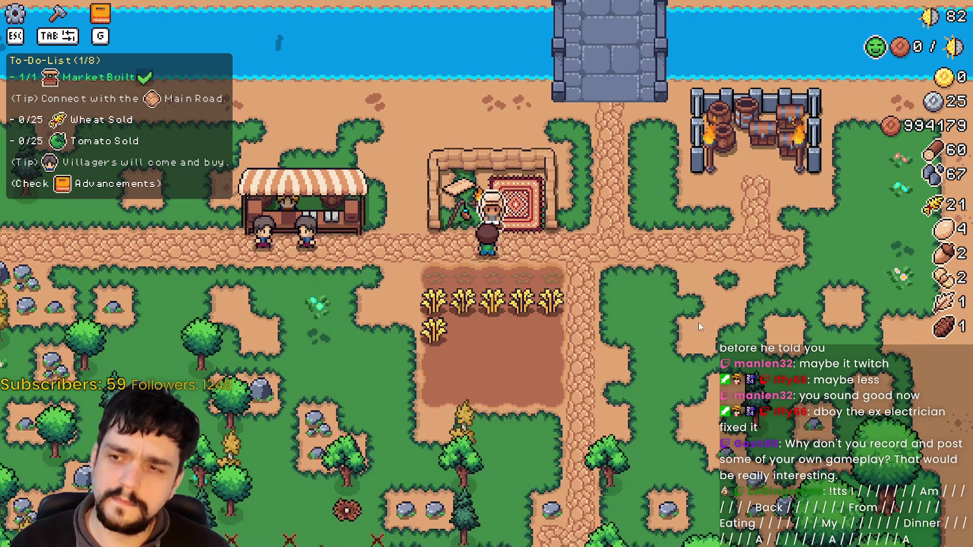
- Walk the player up to the merchant stall and back and forth, then return to the editor
scroll(697, 322, up, 2)
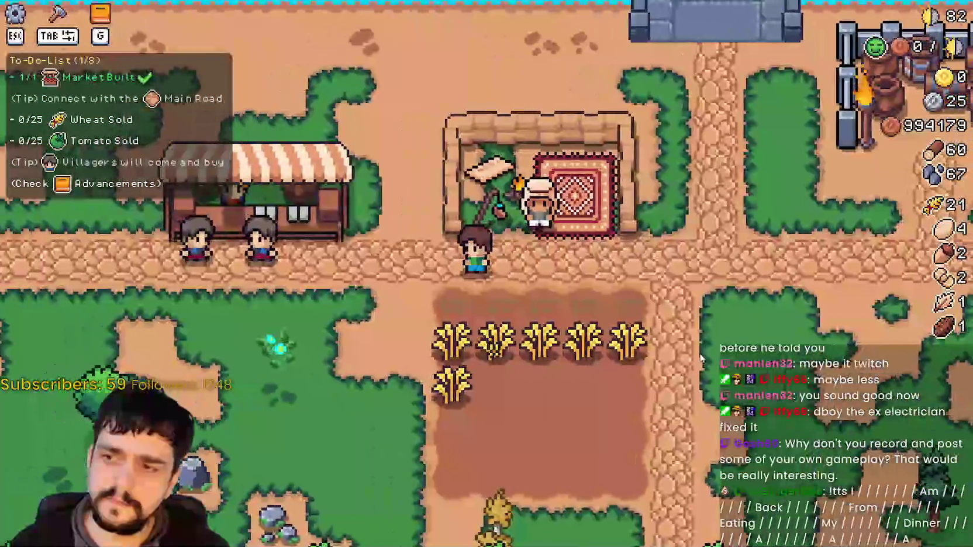
key(w)
key(s)
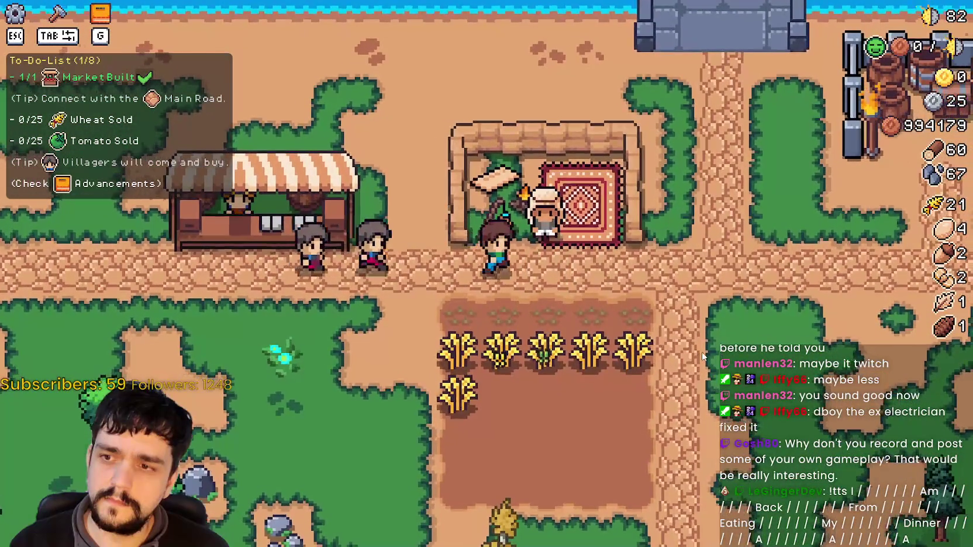
key(d)
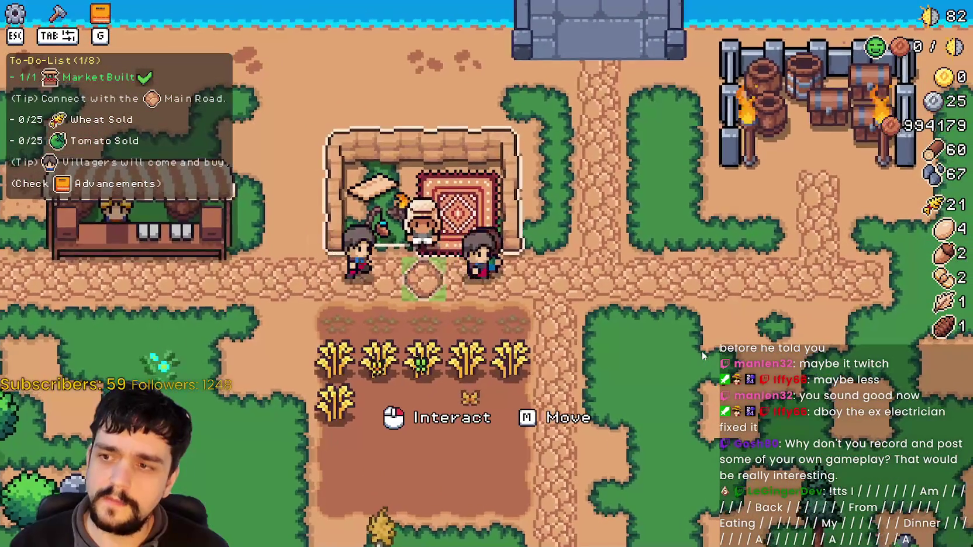
scroll(695, 346, up, 2)
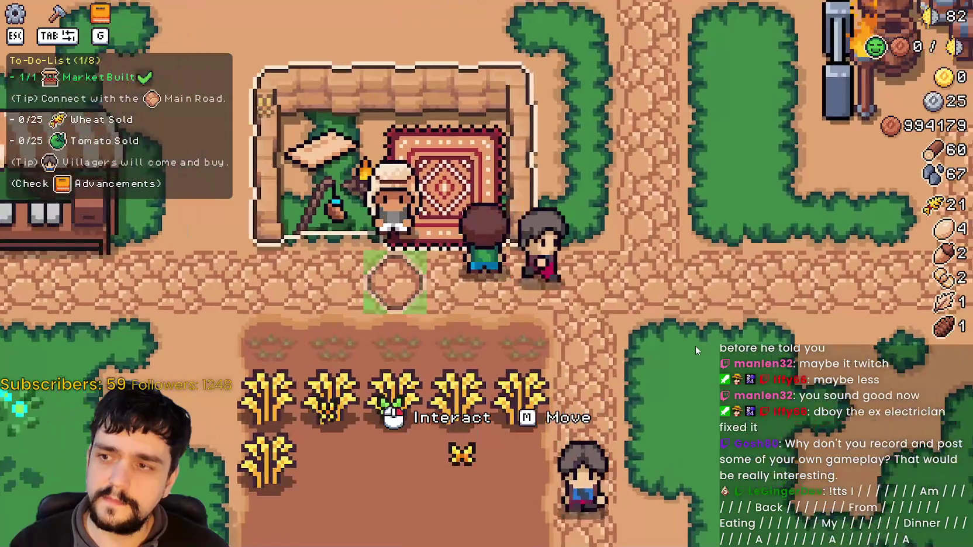
key(a)
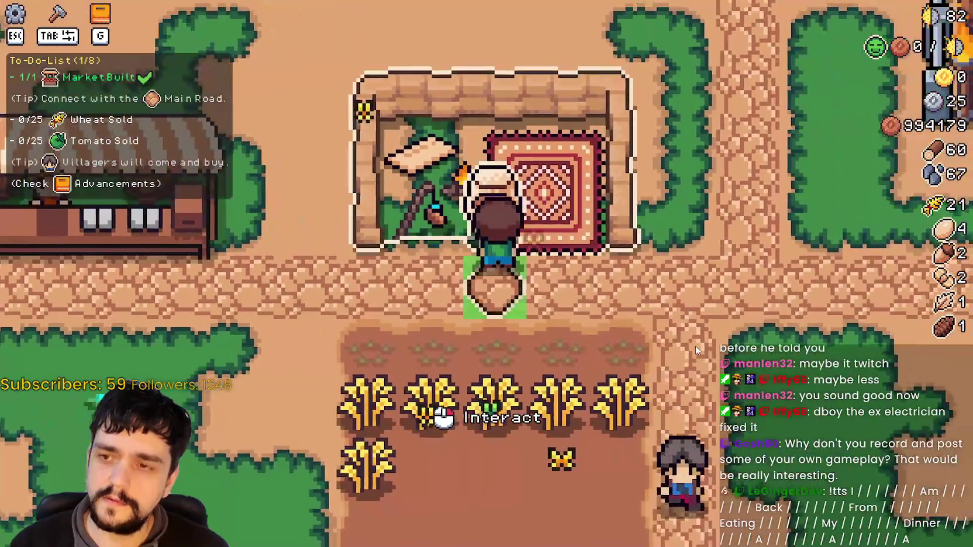
key(d)
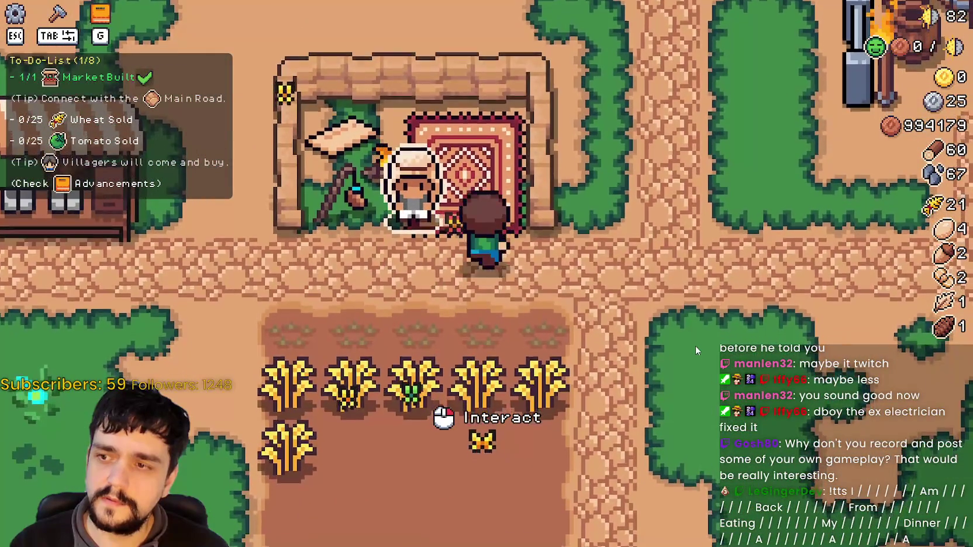
key(alt+Tab)
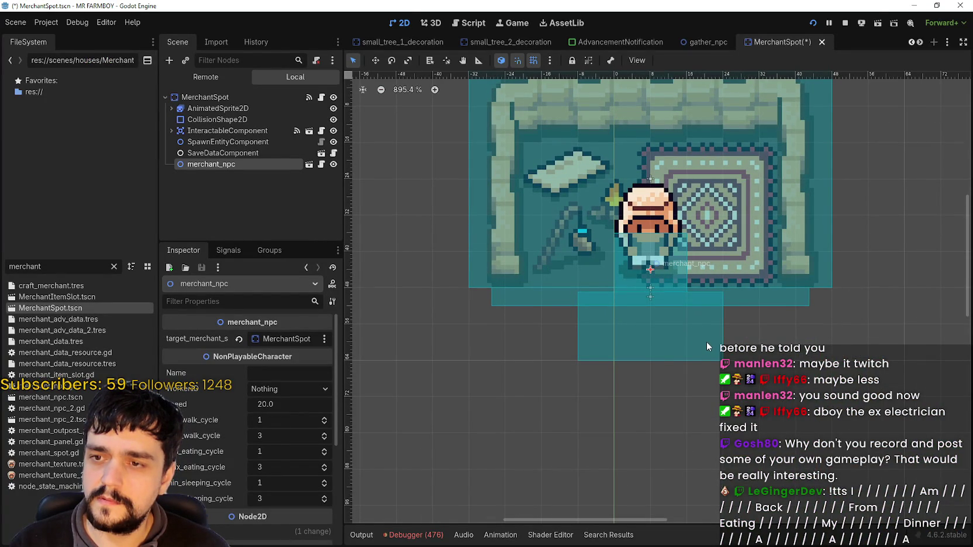
- Nudge merchant_npc a few pixels lower, then open the merchant_npc scene
scroll(703, 332, up, 1)
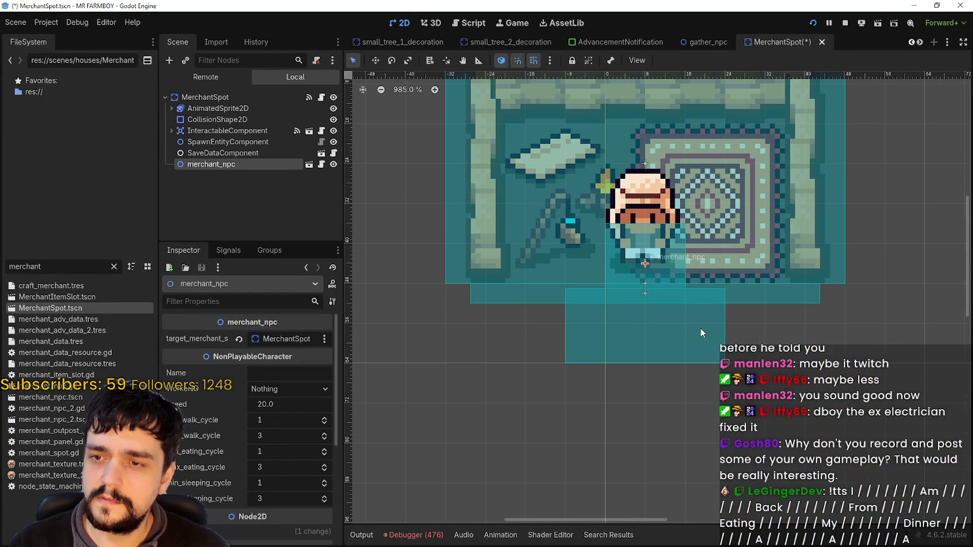
scroll(700, 325, down, 1)
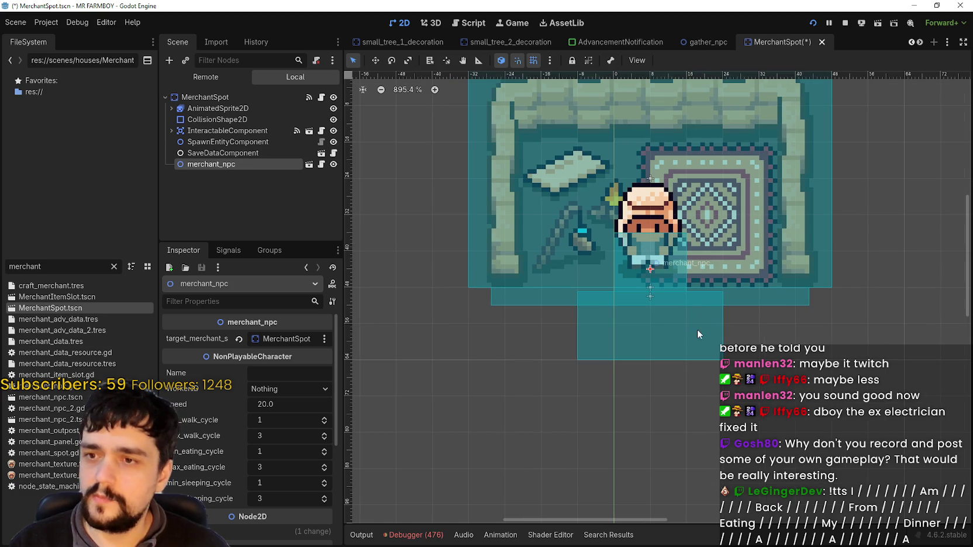
key(Down)
key(Down)
key(Down)
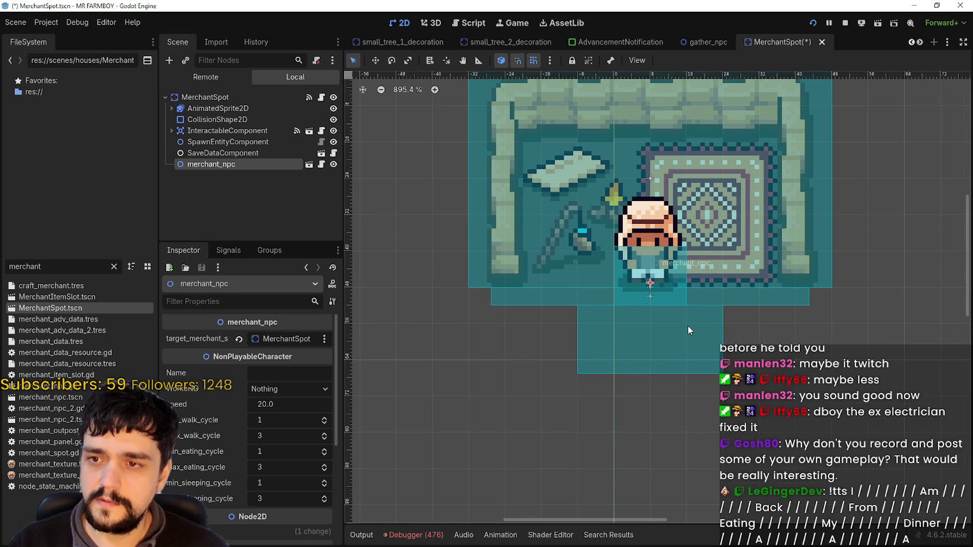
key(Down)
key(Down)
key(Down)
key(Up)
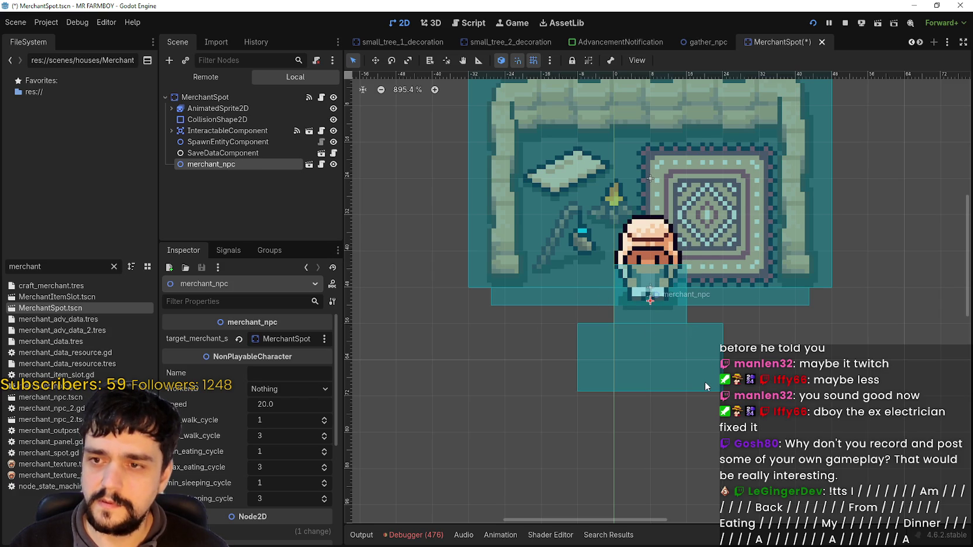
click(309, 164)
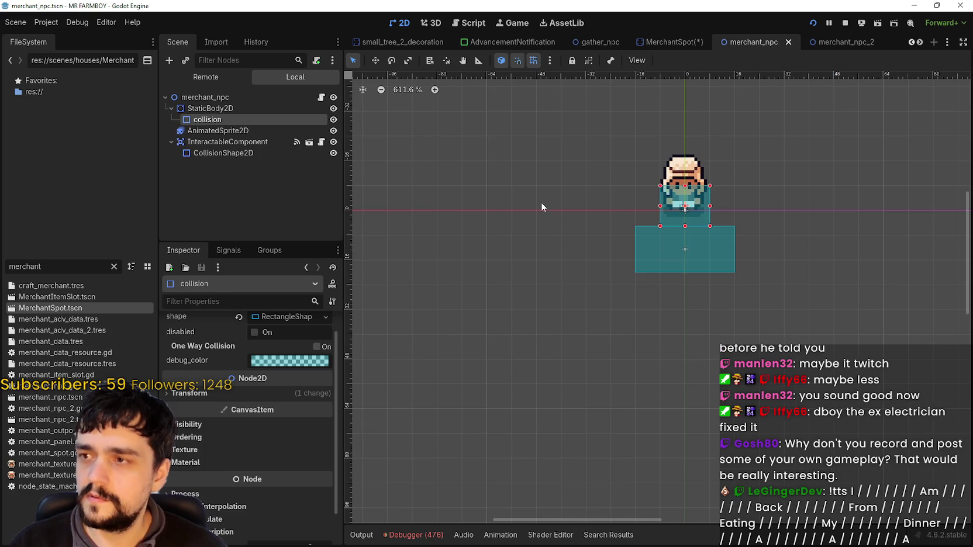
- Raise the merchant's interaction CollisionShape2D to y 7.5 and save merchant_npc
click(722, 261)
key(Up)
key(Up)
key(Up)
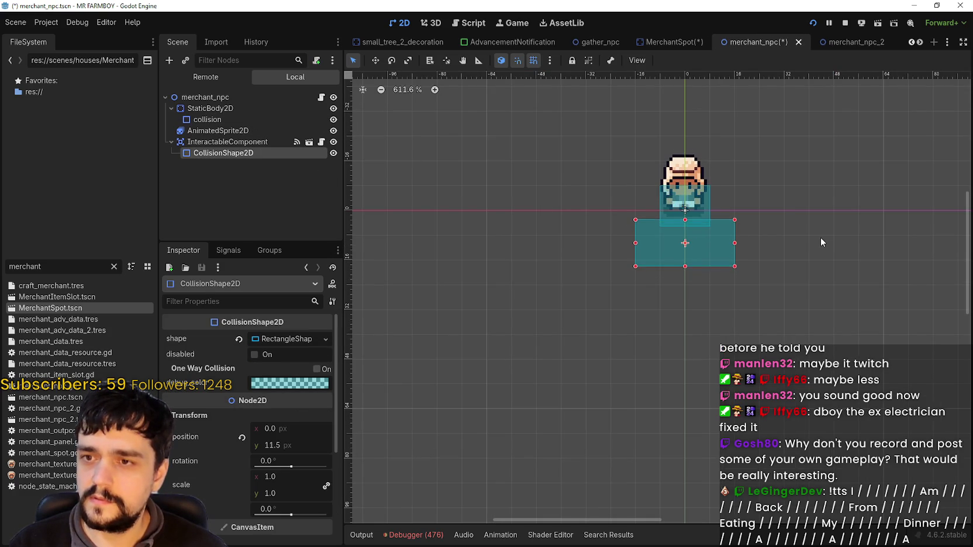
key(Up)
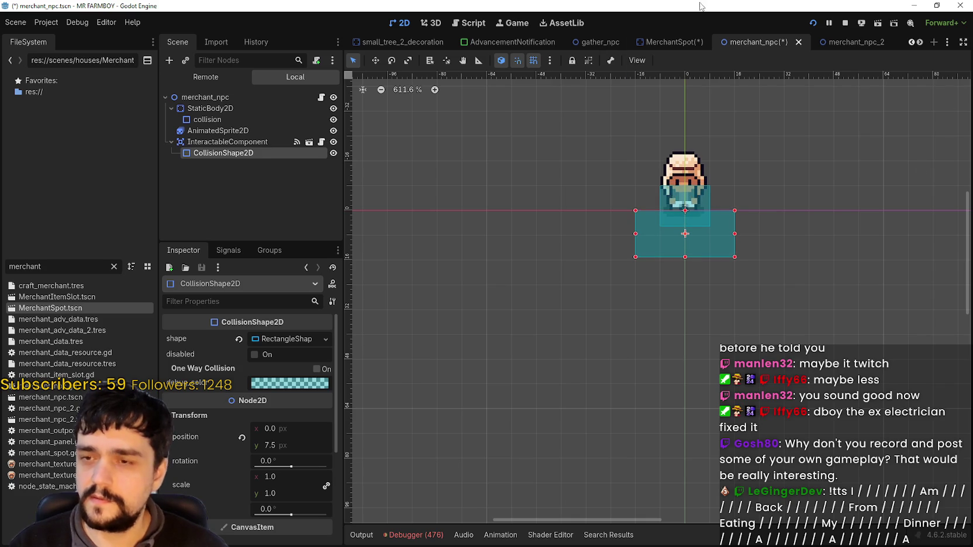
key(ctrl+s)
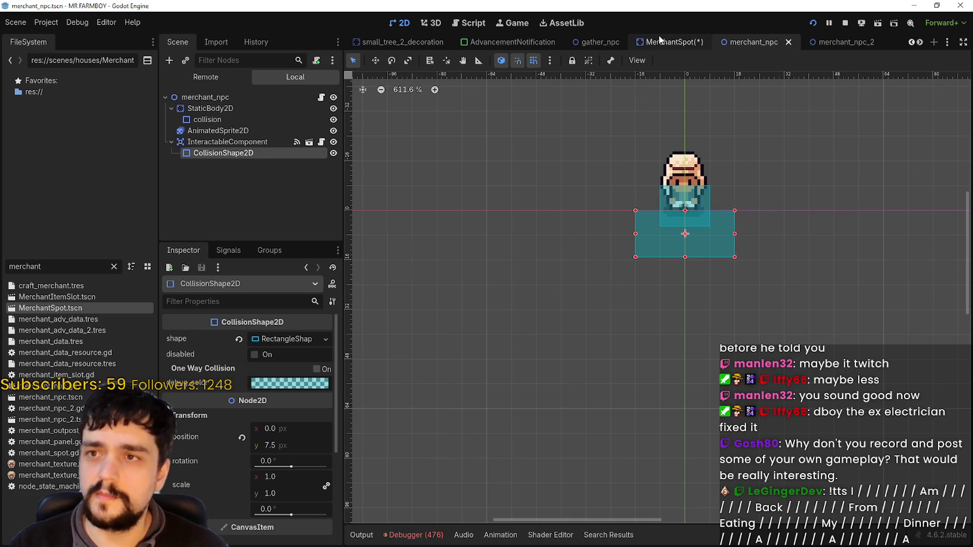
- Save MerchantSpot, raise the interaction shape to y 6.5, and run the game
click(662, 42)
key(ctrl+s)
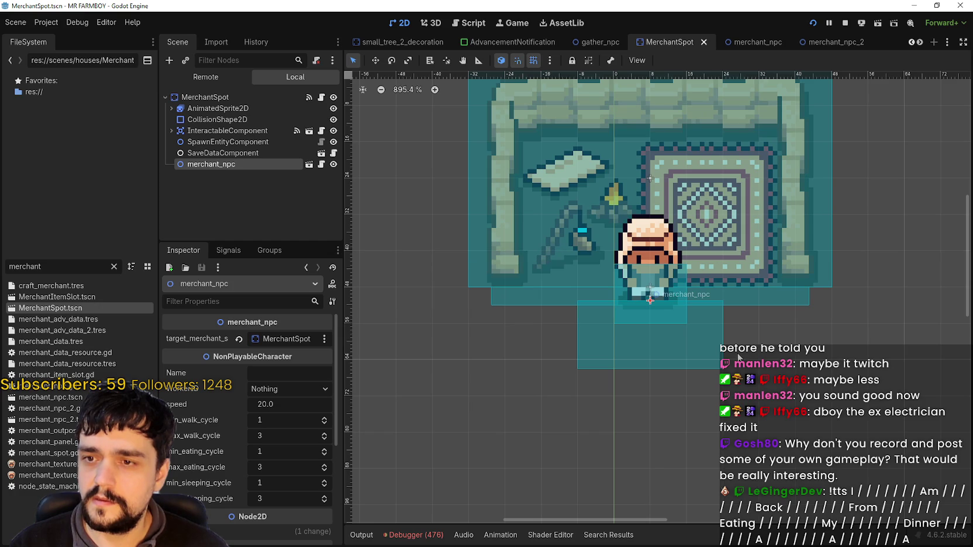
click(757, 42)
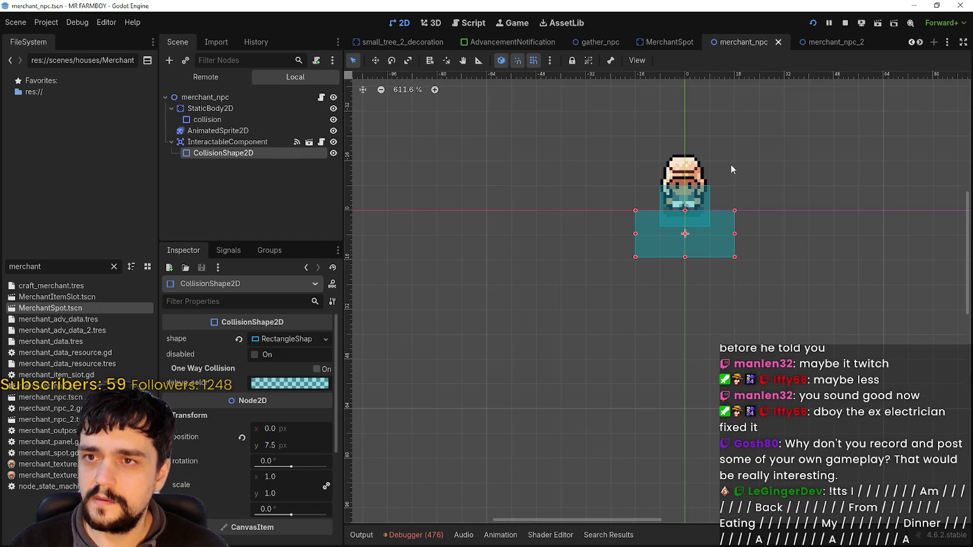
key(Up)
key(Up)
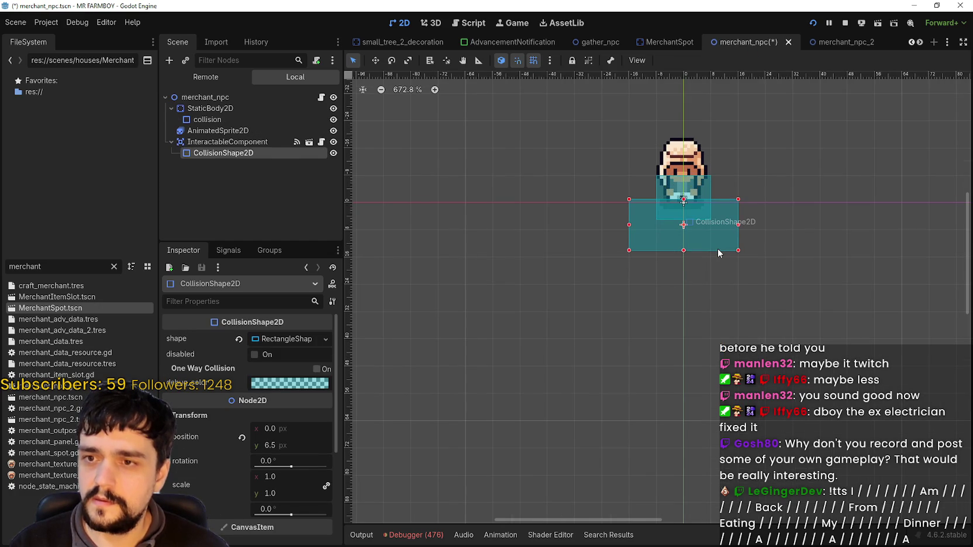
key(F5)
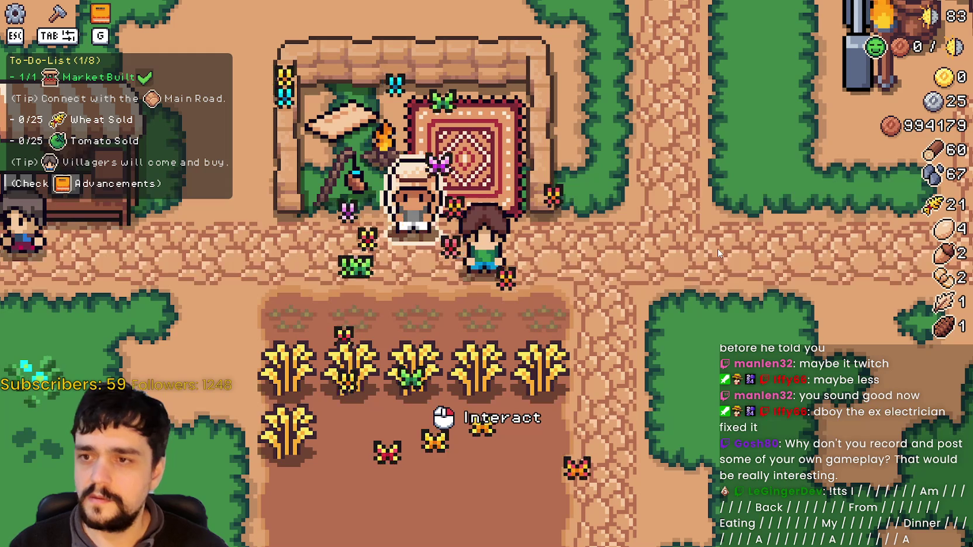
- Stop the game, switch between the scene tabs, and briefly relaunch and close it
key(F8)
click(663, 40)
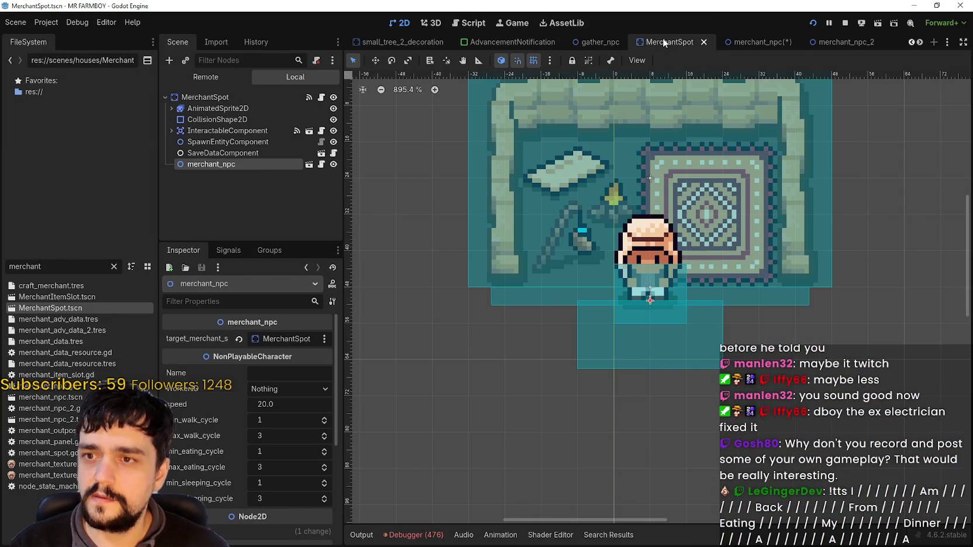
click(747, 46)
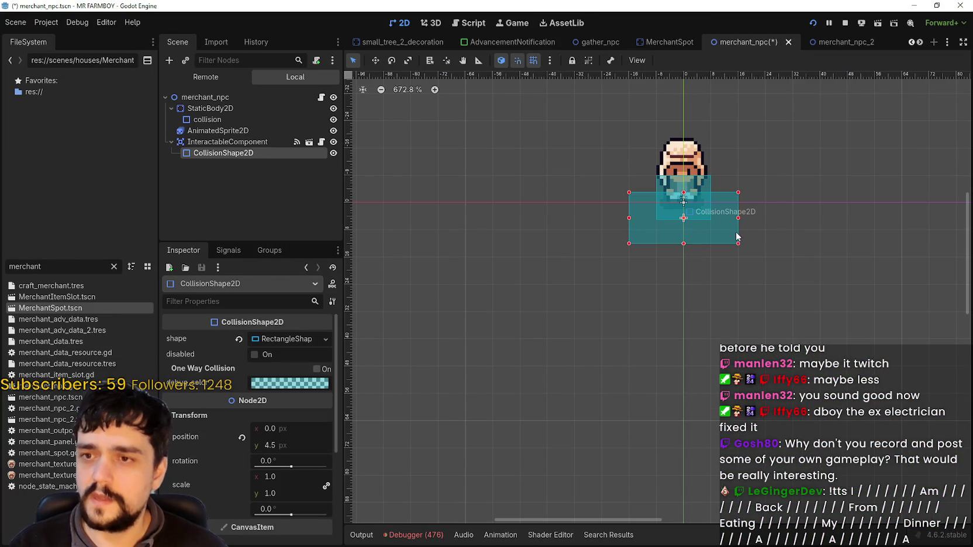
key(F5)
key(alt+F4)
- Save merchant_npc and lower the interaction shape to y 4.5
click(666, 42)
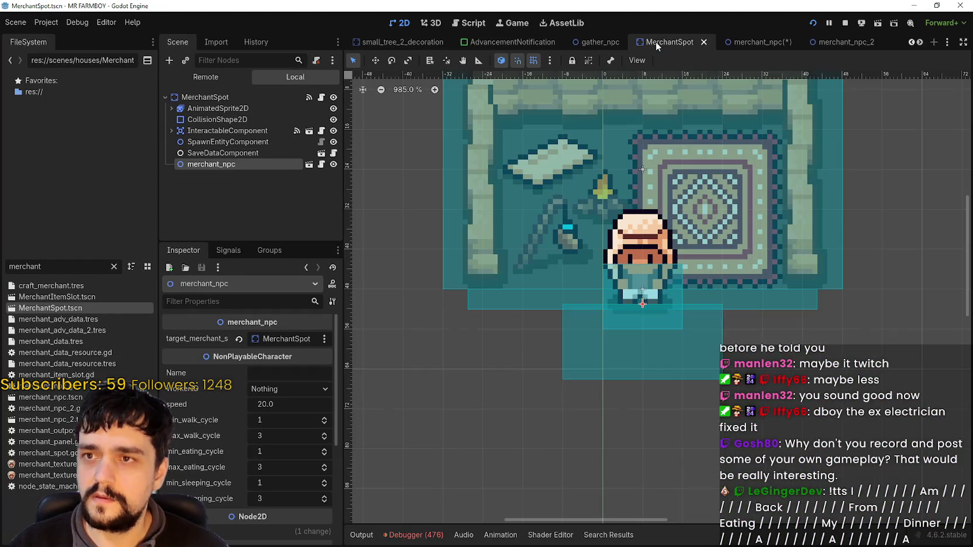
click(755, 42)
key(ctrl+s)
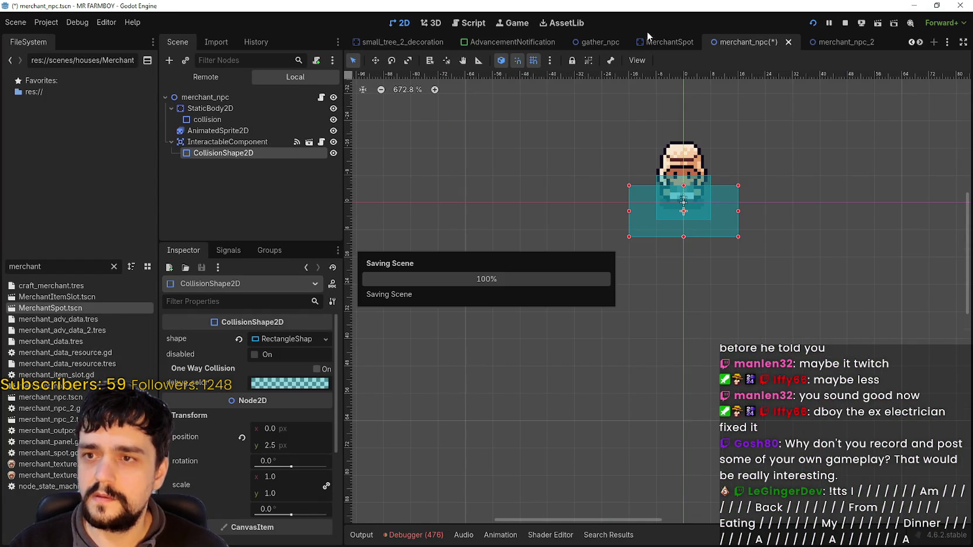
click(655, 43)
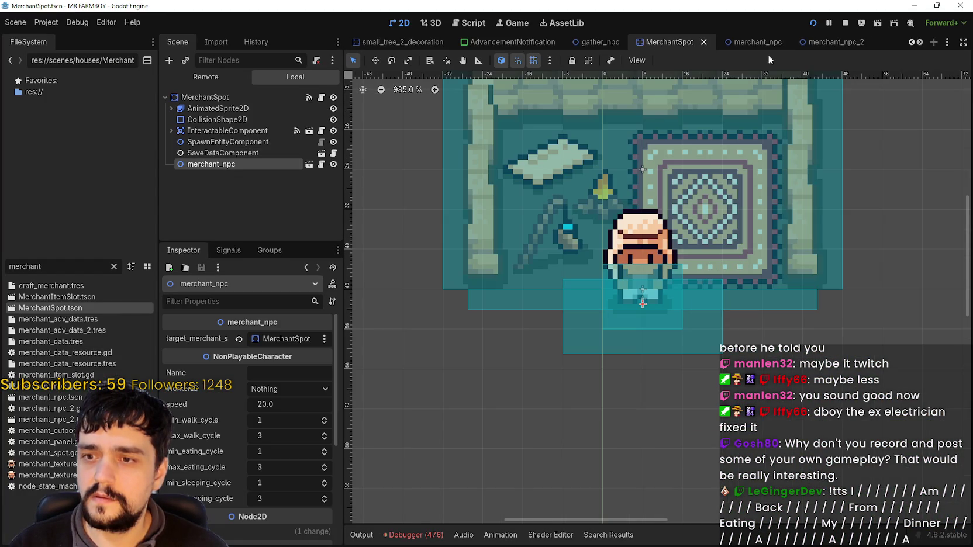
click(736, 43)
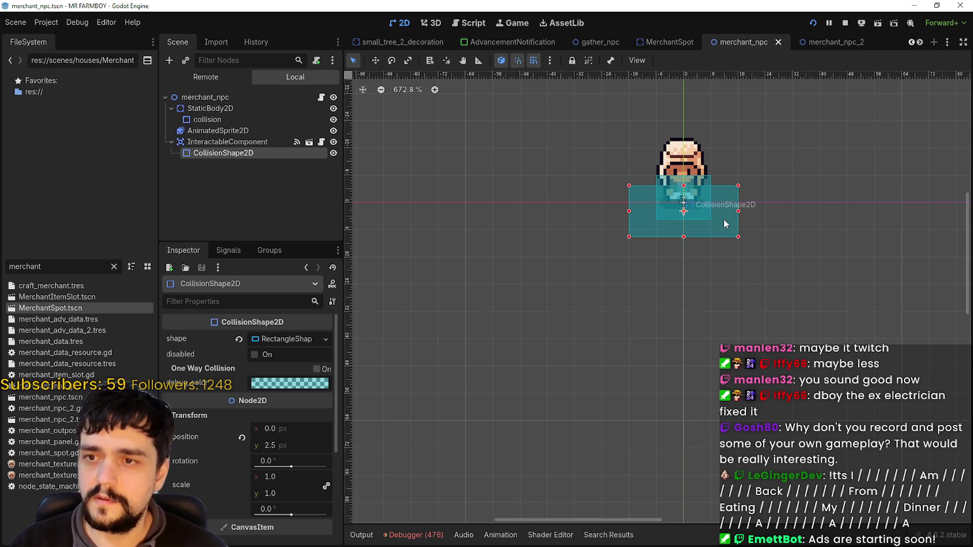
key(Down)
key(Down)
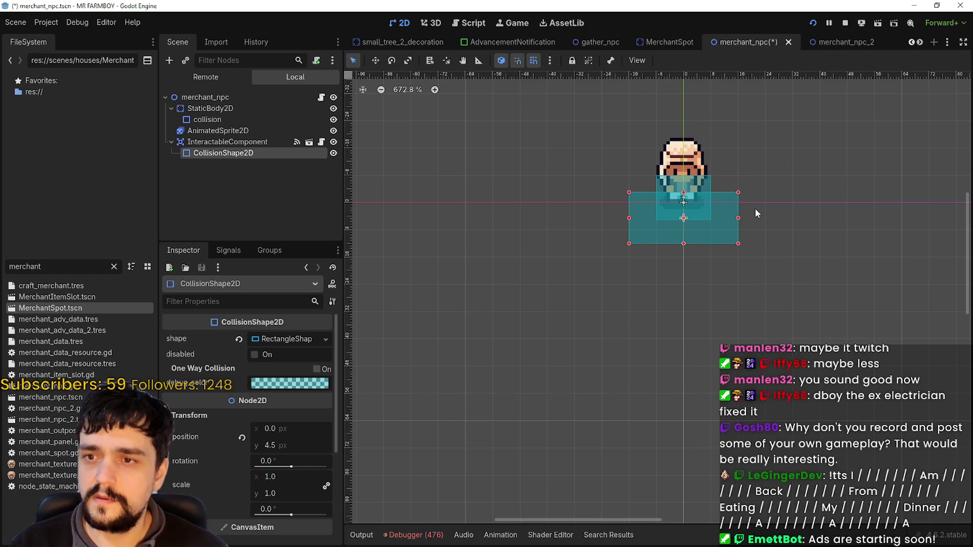
key(ctrl+s)
- Lower the interaction shape to y 5.5 and save both merchant_npc and MerchantSpot
click(666, 44)
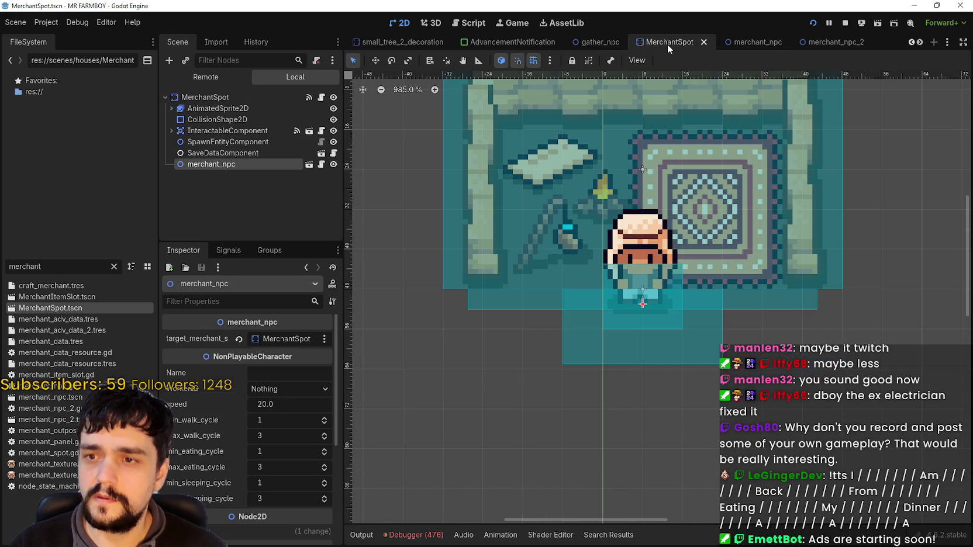
click(763, 44)
key(Down)
key(ctrl+s)
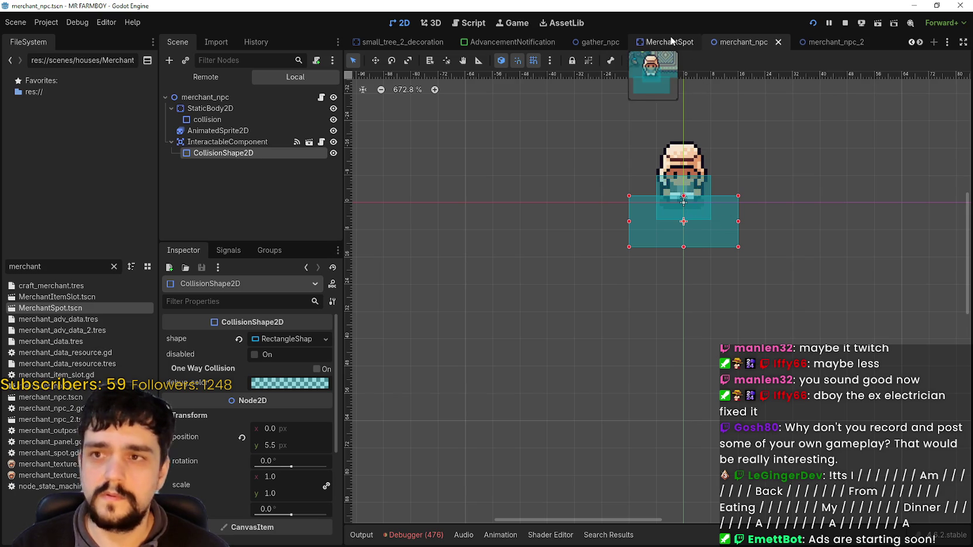
click(670, 41)
key(ctrl+s)
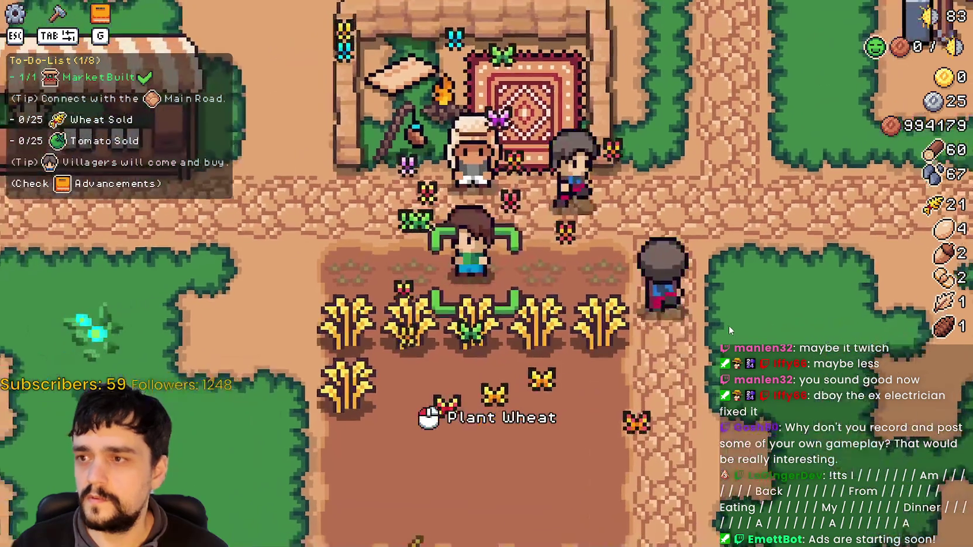
- Playtest walking the player up to the merchant and back down
key(w)
key(d)
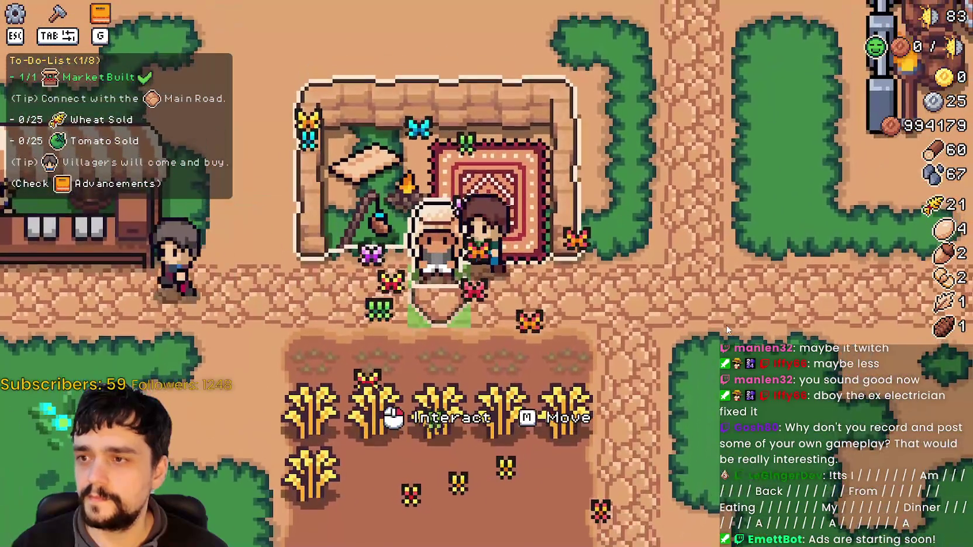
key(s)
key(a)
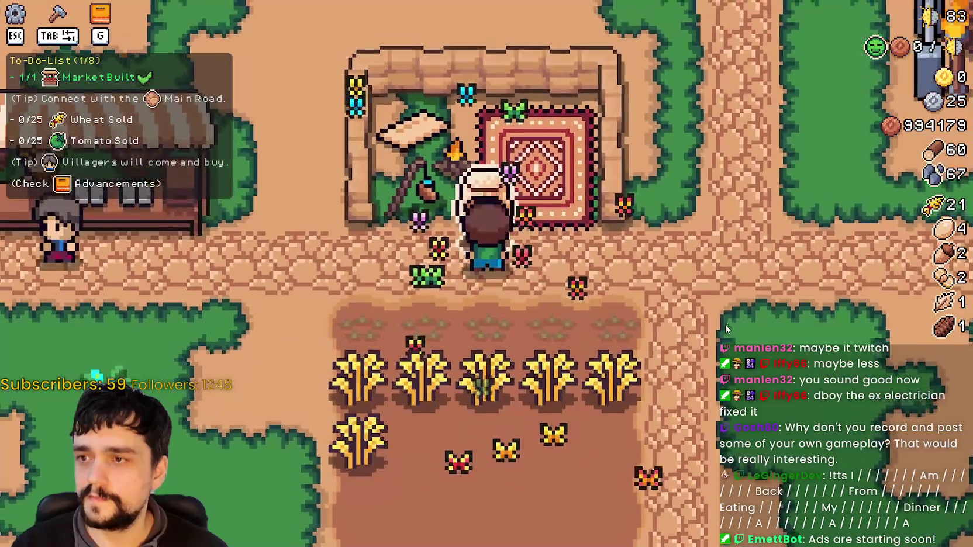